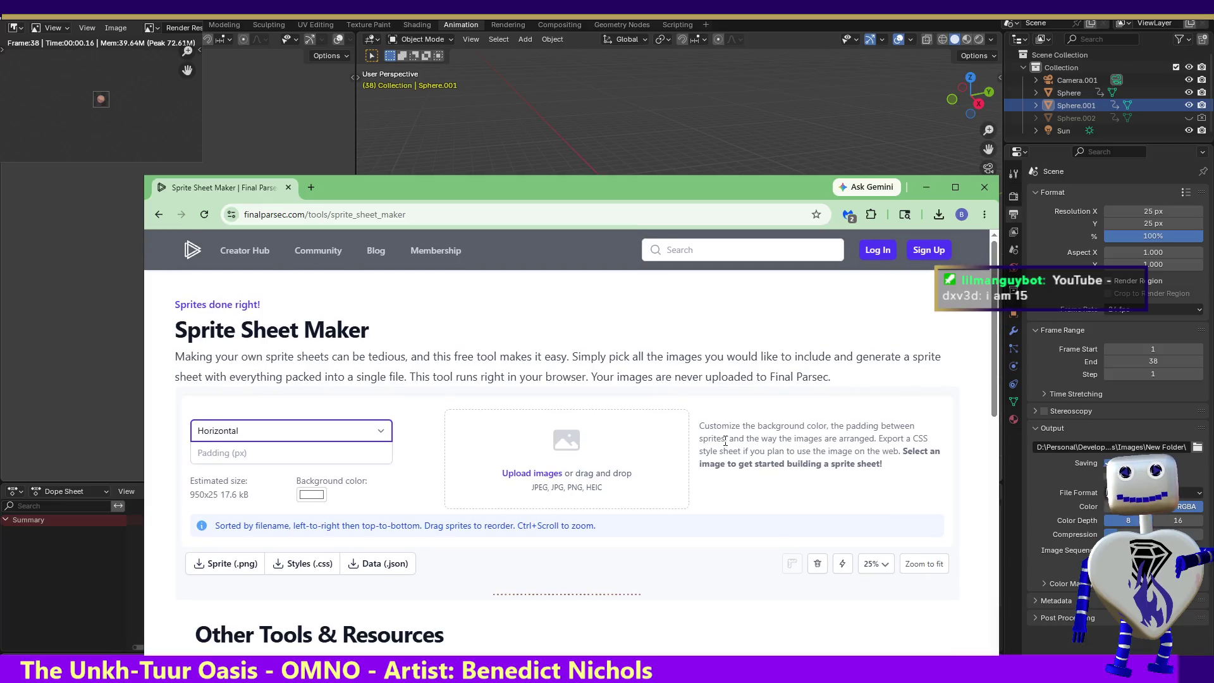
- Download the packed sprite sheet as sprite_sheet.png and dismiss the downloads list
{"action": "left_click", "coordinate": [233, 564]}
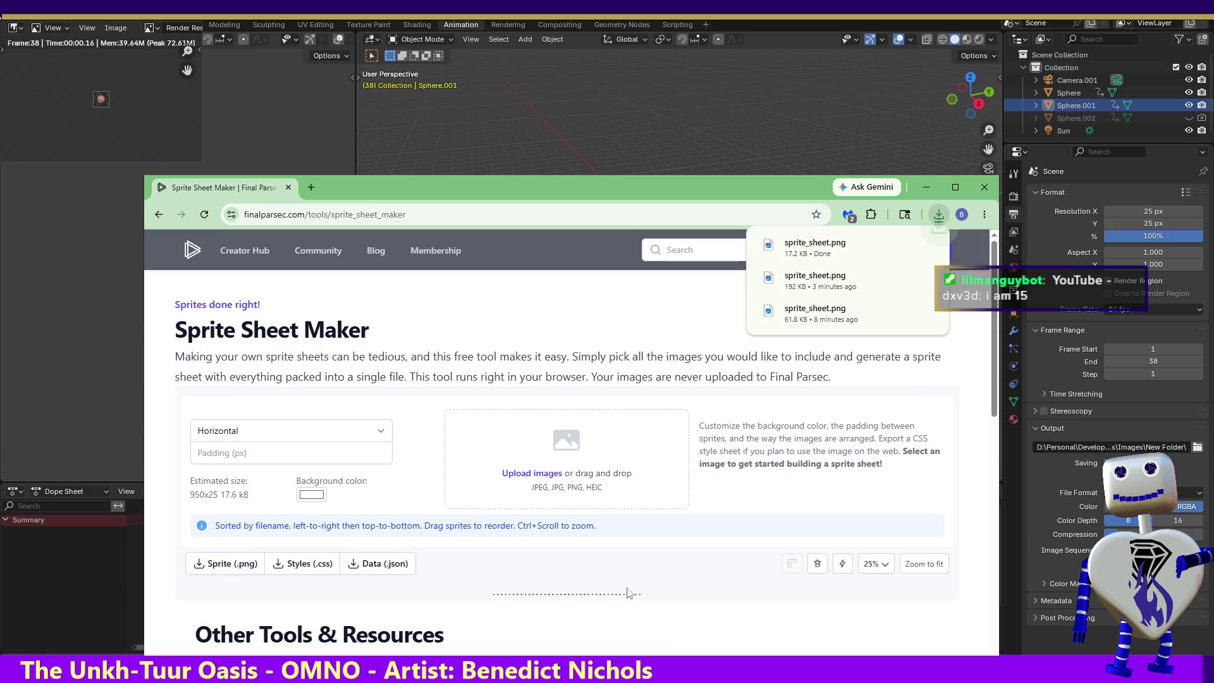
{"action": "left_click", "coordinate": [904, 244]}
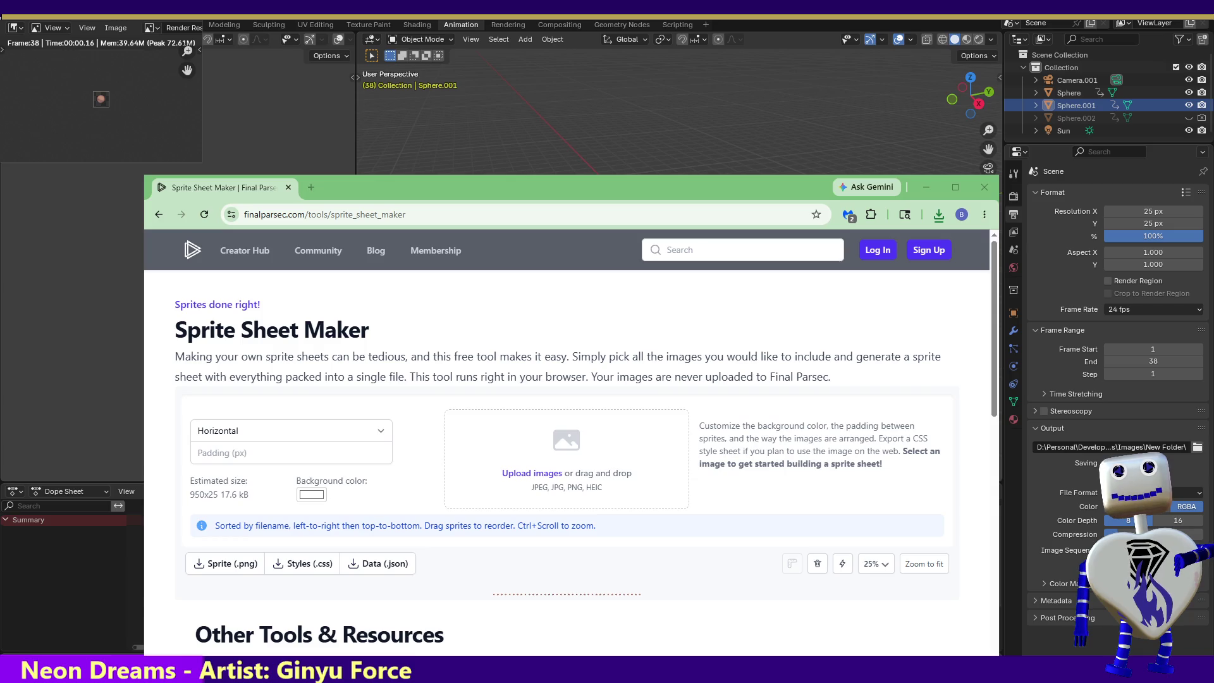
- Close Mars MHL.blend, saving its changes before Blender quits
{"action": "key", "text": "alt+F4"}
{"action": "key", "text": "alt+F4"}
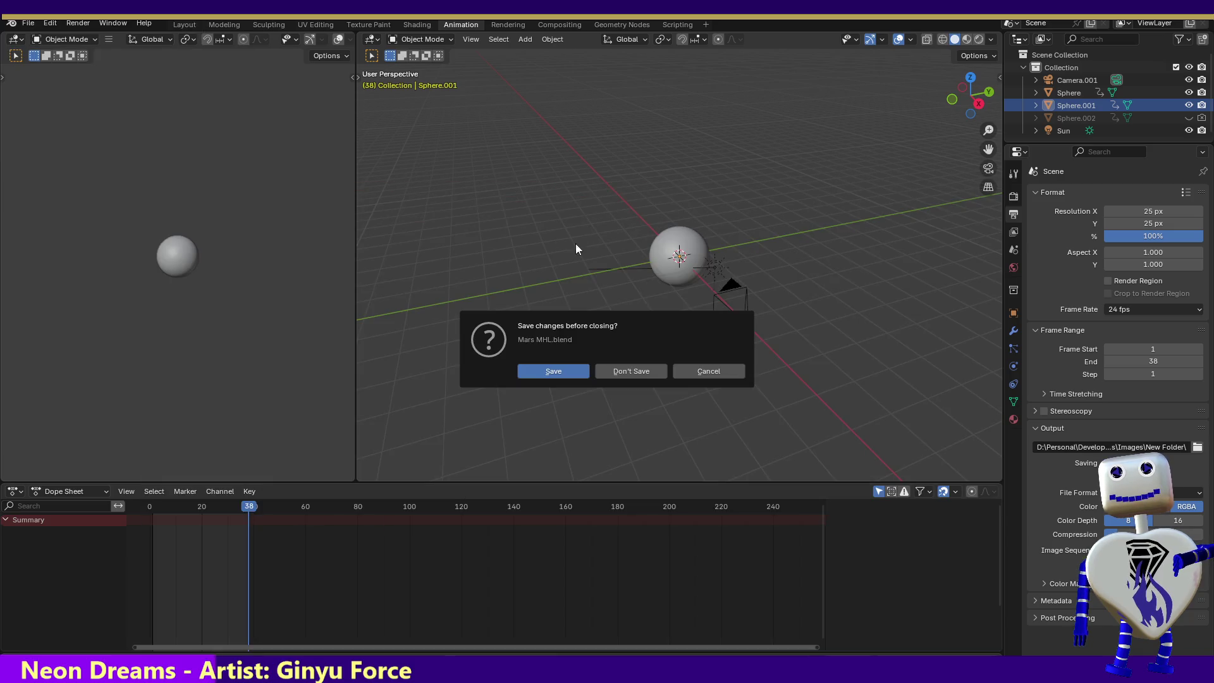
{"action": "left_click", "coordinate": [552, 370]}
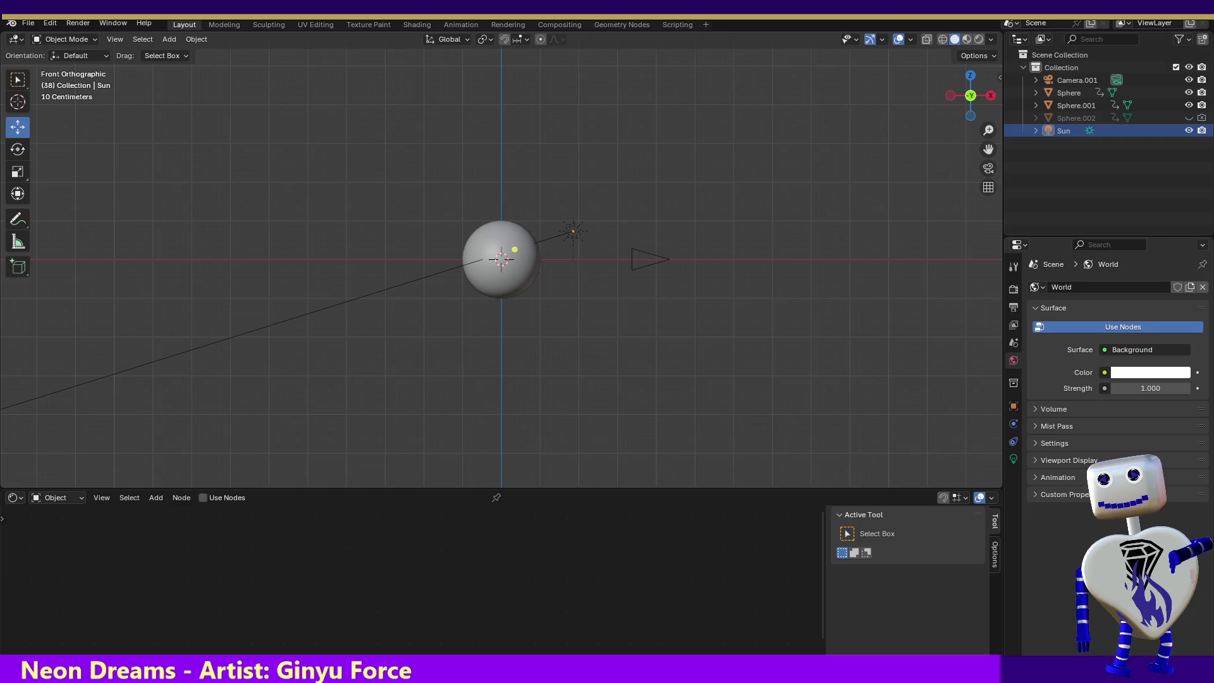
- Set the scene's output resolution to 25 × 25 pixels
{"action": "left_click", "coordinate": [1014, 308]}
{"action": "left_click", "coordinate": [1138, 303]}
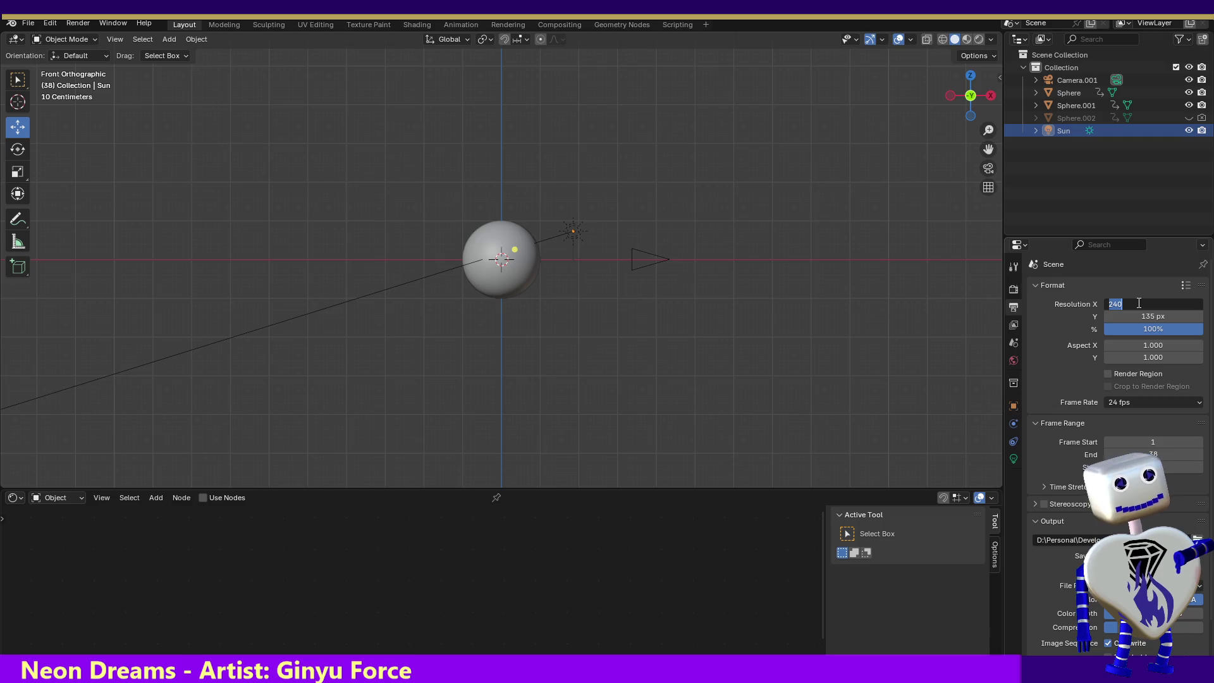
{"action": "type", "text": "25"}
{"action": "key", "text": "Return"}
{"action": "left_click", "coordinate": [1152, 316]}
{"action": "type", "text": "25"}
{"action": "key", "text": "Return"}
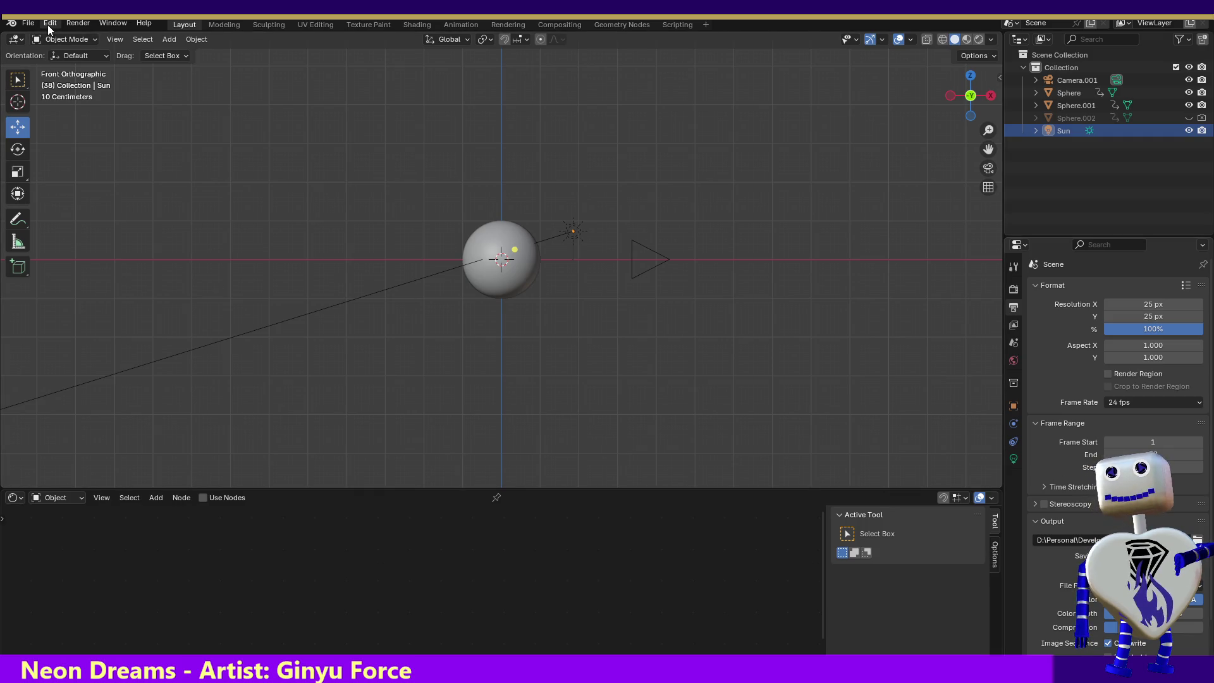
- Render the whole sphere animation at the new 25-pixel size
{"action": "left_click", "coordinate": [50, 23]}
{"action": "mouse_move", "coordinate": [78, 23]}
{"action": "left_click", "coordinate": [78, 49]}
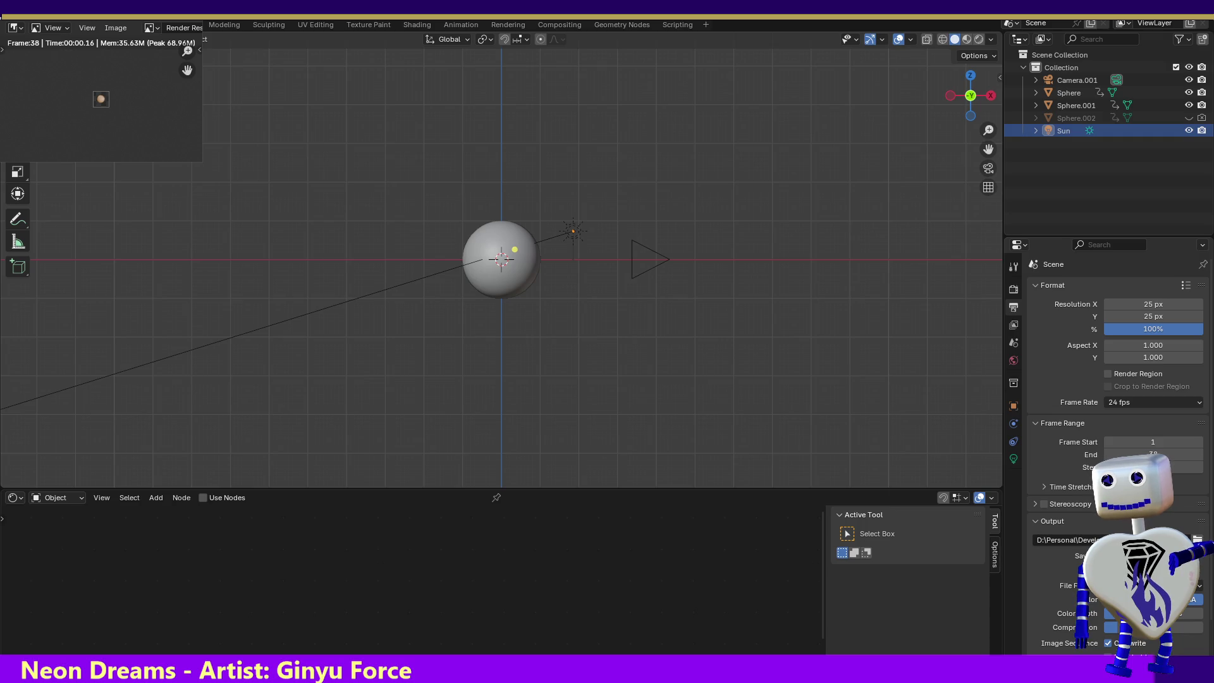
- Reload the sprite sheet maker and upload the 38 rendered sphere frames
{"action": "key", "text": "alt+Tab"}
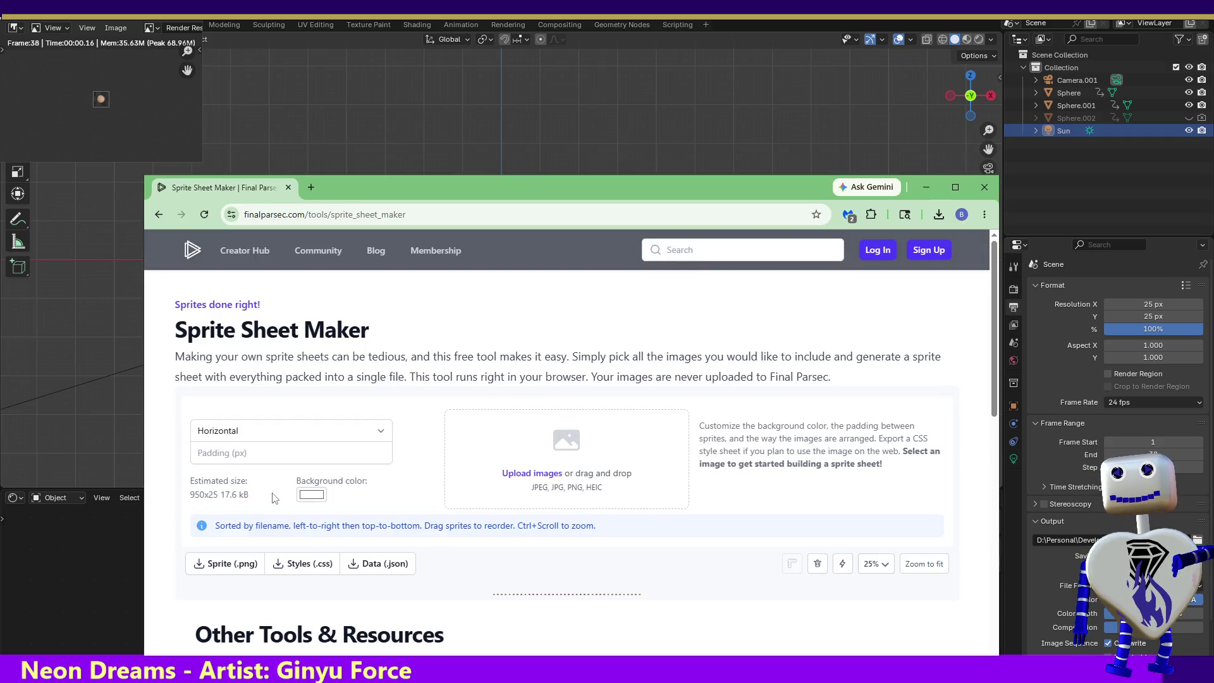
{"action": "left_click", "coordinate": [204, 213]}
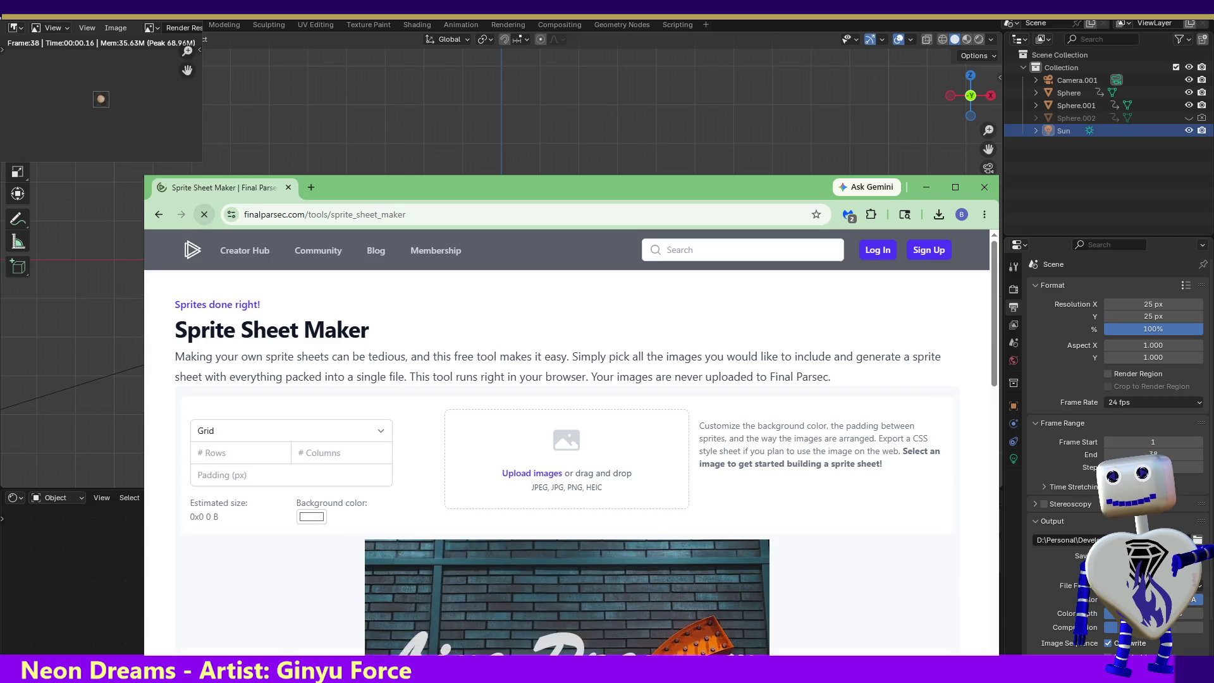
{"action": "left_click_drag", "start_coordinate": [479, 550], "coordinate": [489, 491]}
{"action": "scroll", "coordinate": [314, 380], "scroll_direction": "down", "scroll_amount": 2}
- Arrange the frames in one horizontal row and download the 950×25 sprite sheet PNG
{"action": "left_click", "coordinate": [297, 267]}
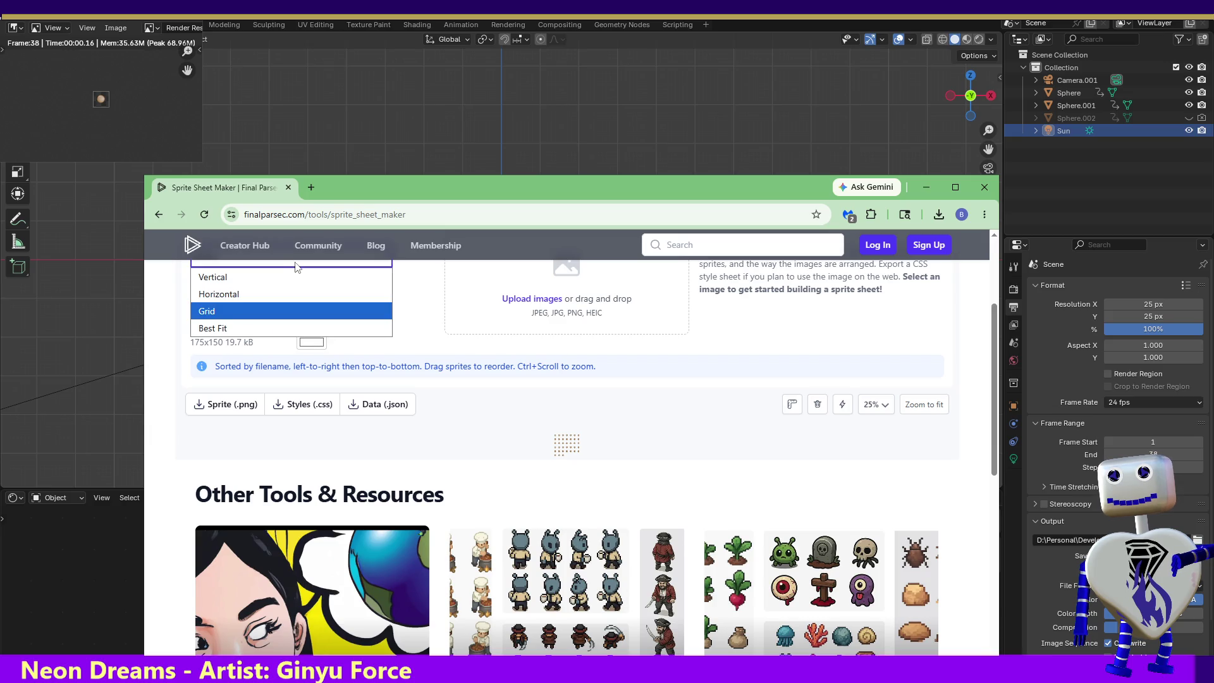
{"action": "left_click", "coordinate": [286, 294]}
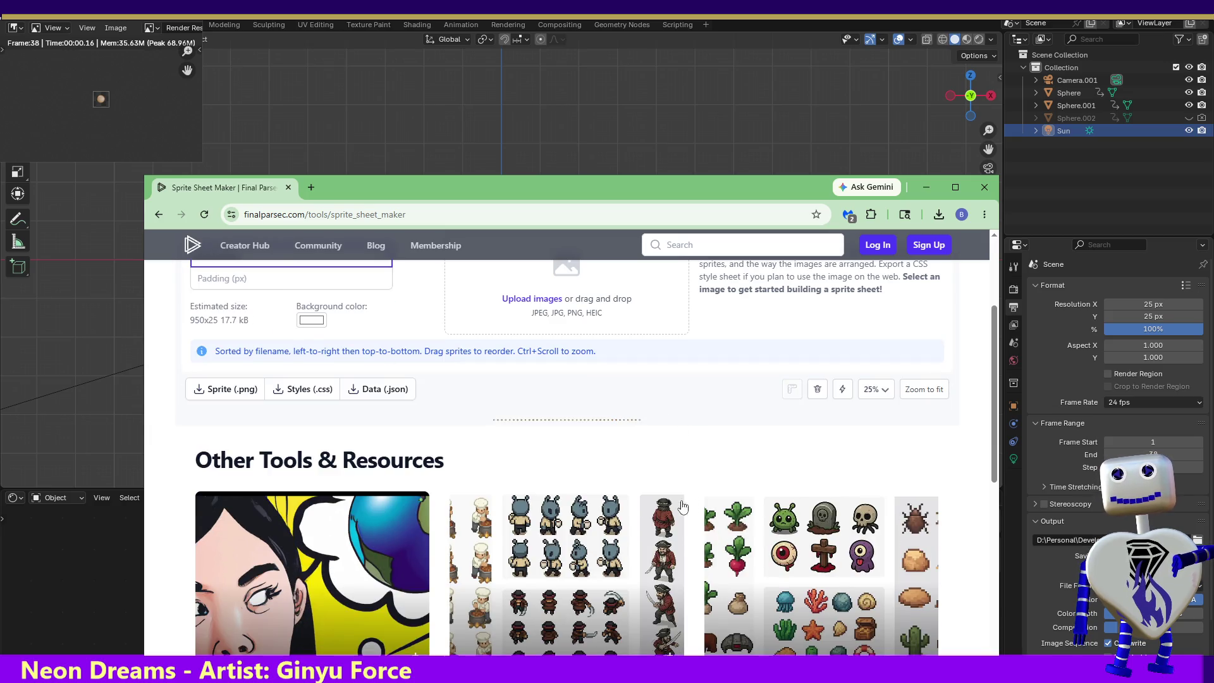
{"action": "left_click", "coordinate": [238, 389]}
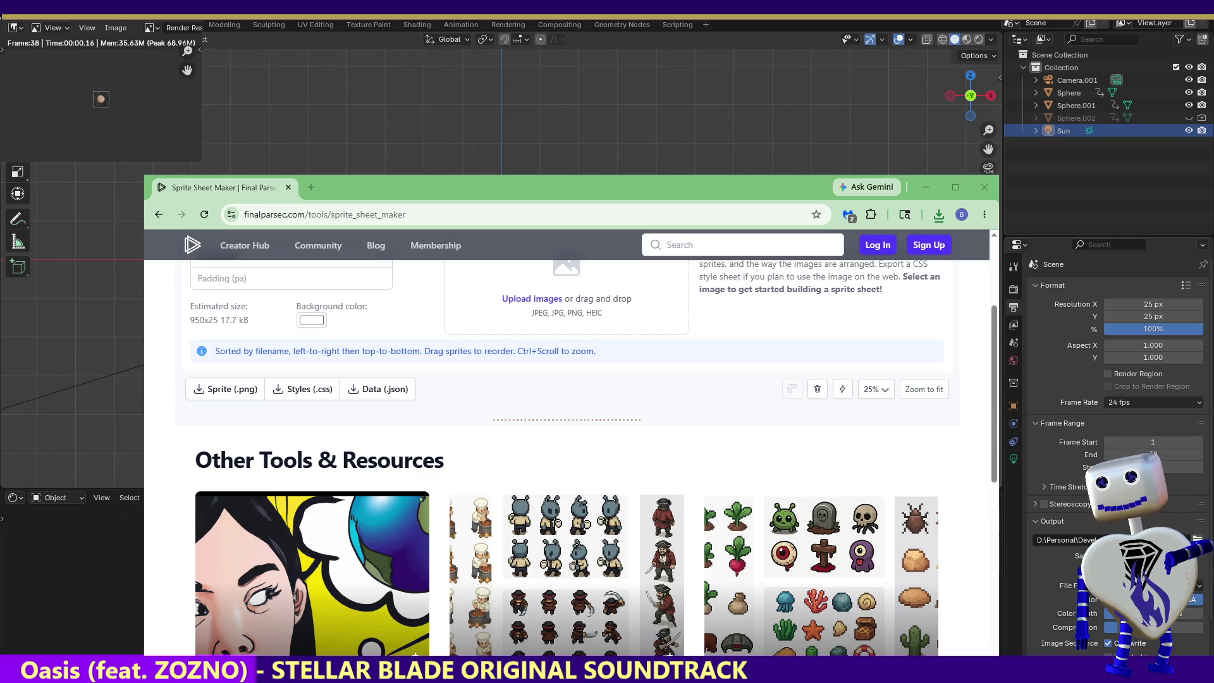
{"action": "key", "text": "Escape"}
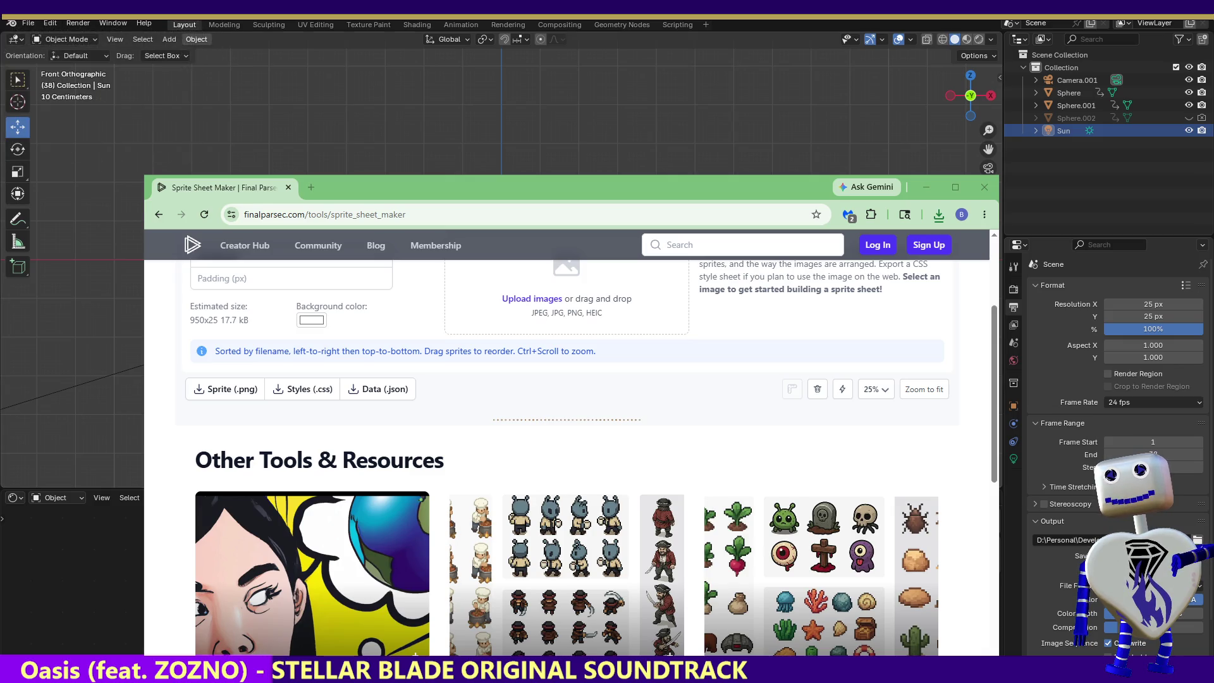
- Quit Blender saving changes, then start editing the new scene's horizontal resolution
{"action": "key", "text": "alt+F4"}
{"action": "key", "text": "alt+F4"}
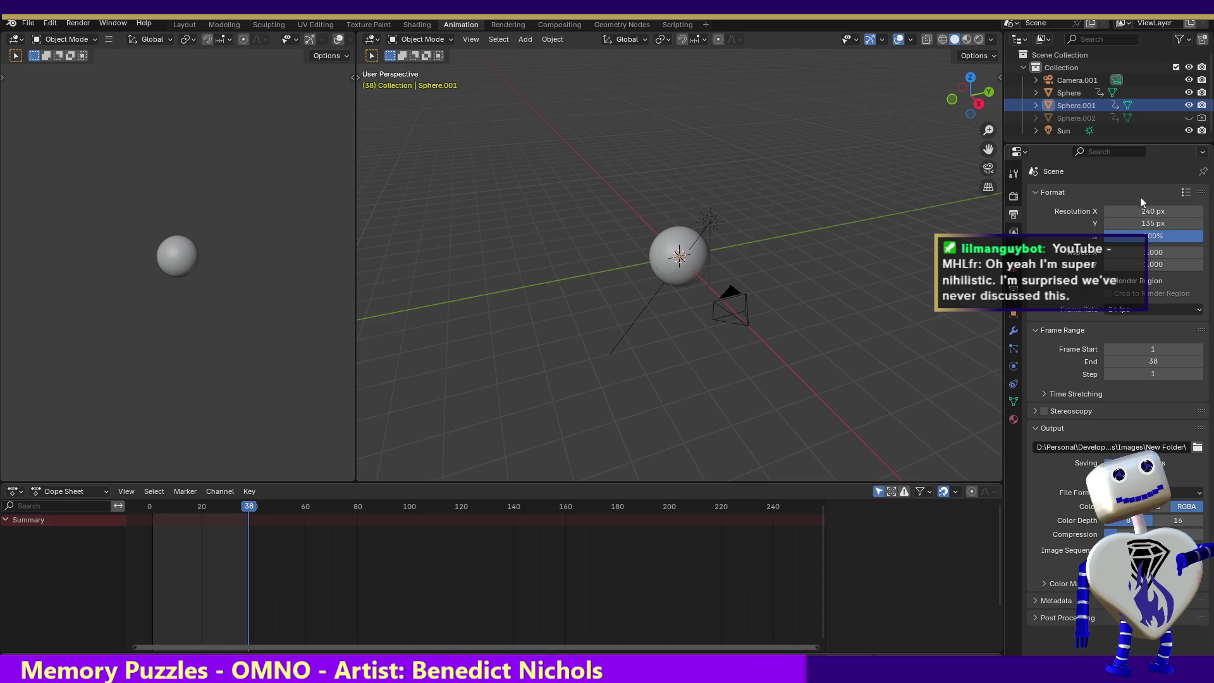
{"action": "left_click", "coordinate": [1155, 210]}
{"action": "type", "text": "75"}
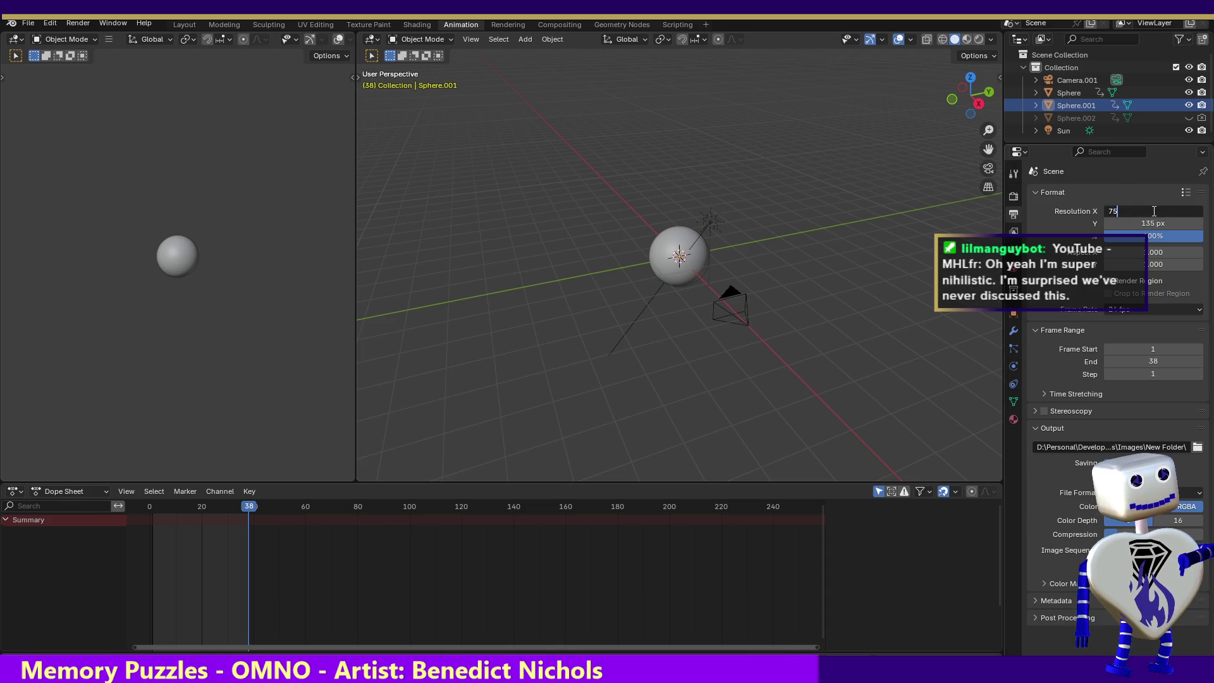
- Set the render resolution to 75 × 75 pixels for frames 1–38
{"action": "key", "text": "Return"}
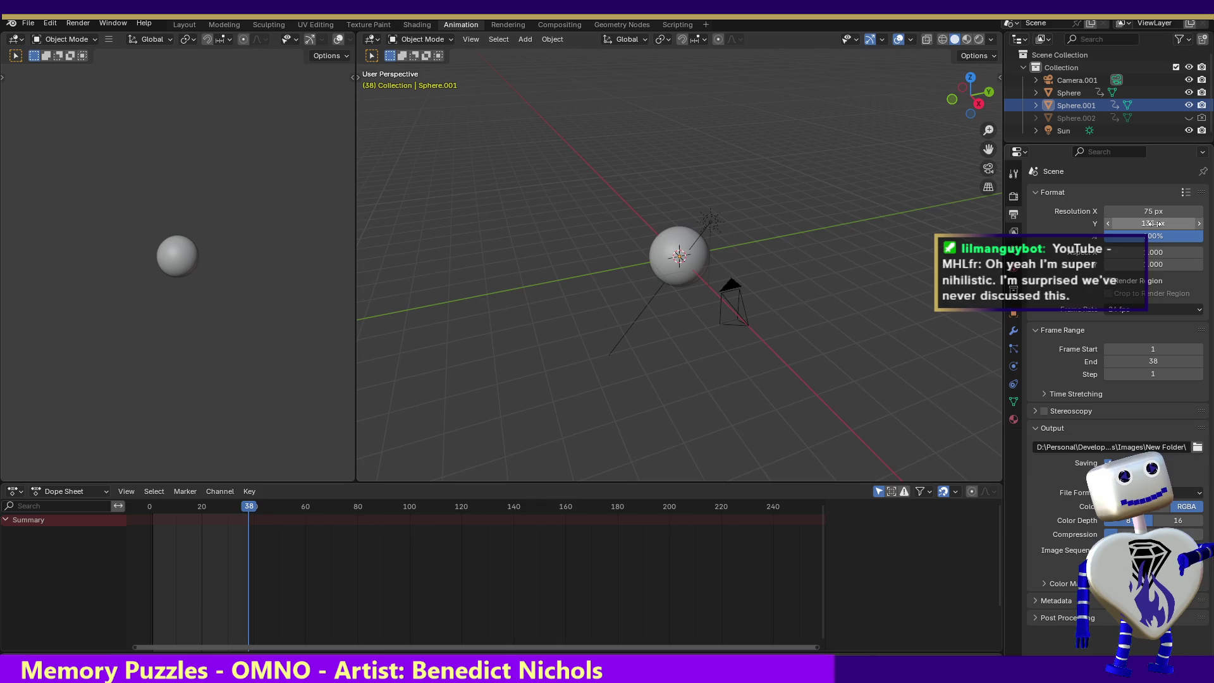
{"action": "left_click", "coordinate": [1153, 224]}
{"action": "type", "text": "75"}
{"action": "key", "text": "Return"}
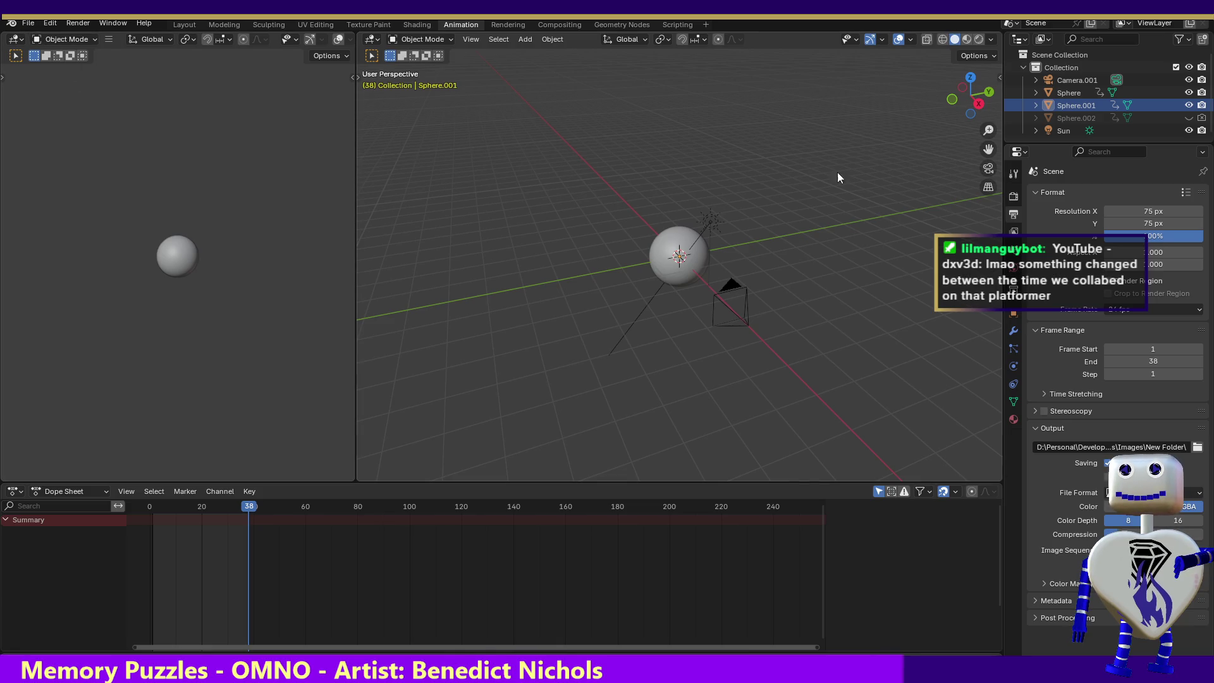
- Render the sphere animation as 75-pixel frames and return to the sprite sheet maker
{"action": "left_click", "coordinate": [80, 25]}
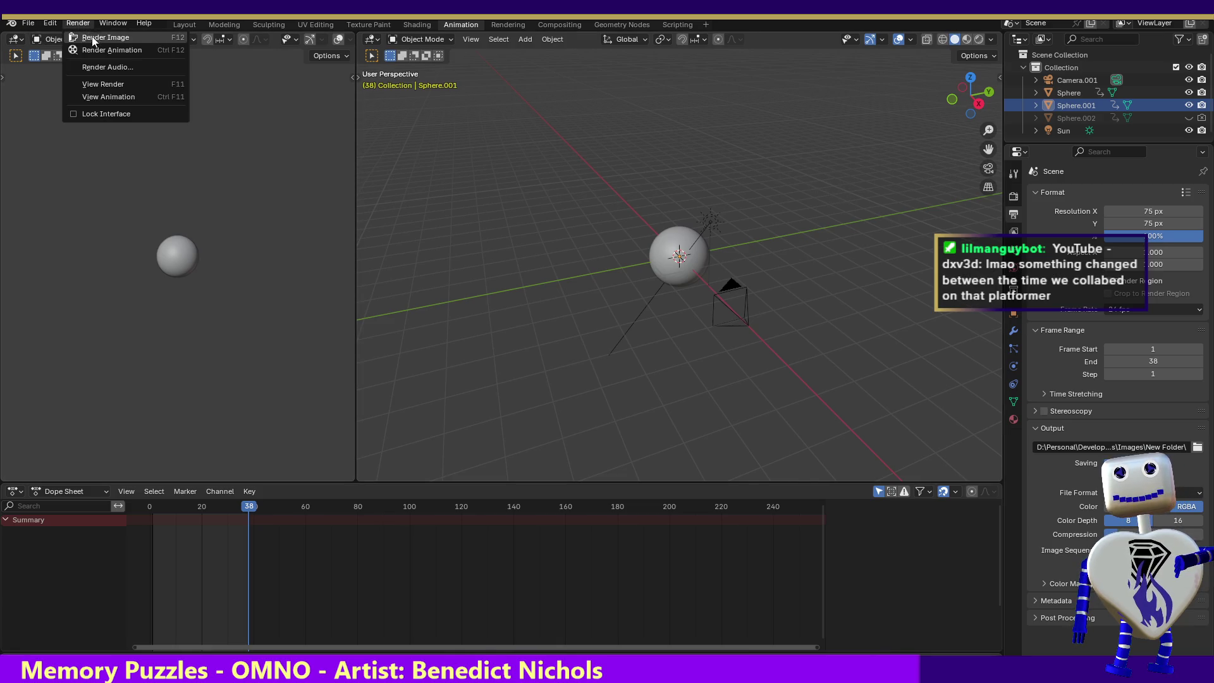
{"action": "left_click", "coordinate": [92, 44]}
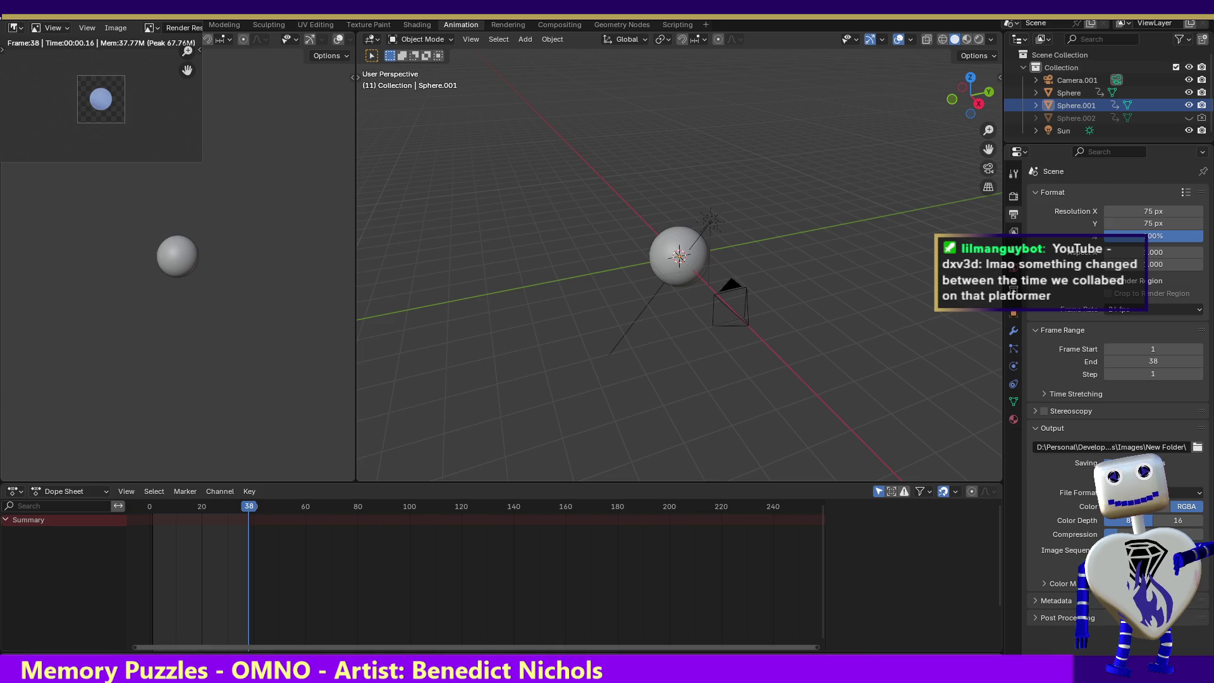
{"action": "key", "text": "alt+Tab"}
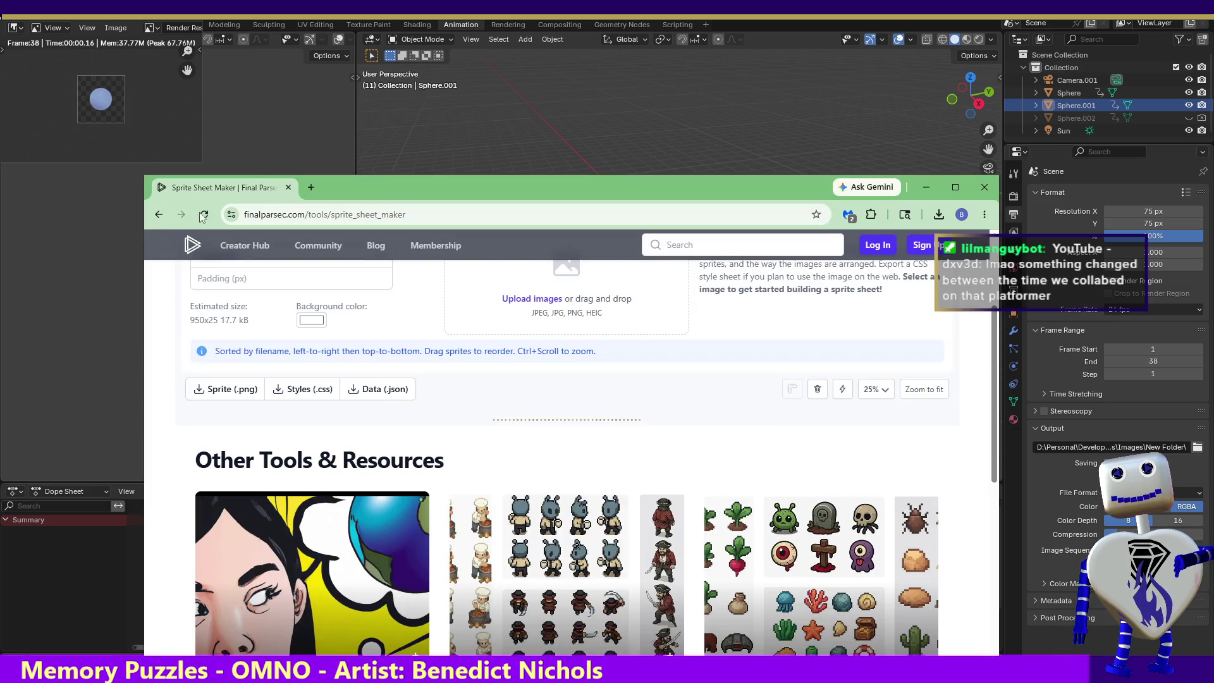
- Reload the sprite sheet maker and upload the 75-pixel sphere frames
{"action": "left_click", "coordinate": [205, 216]}
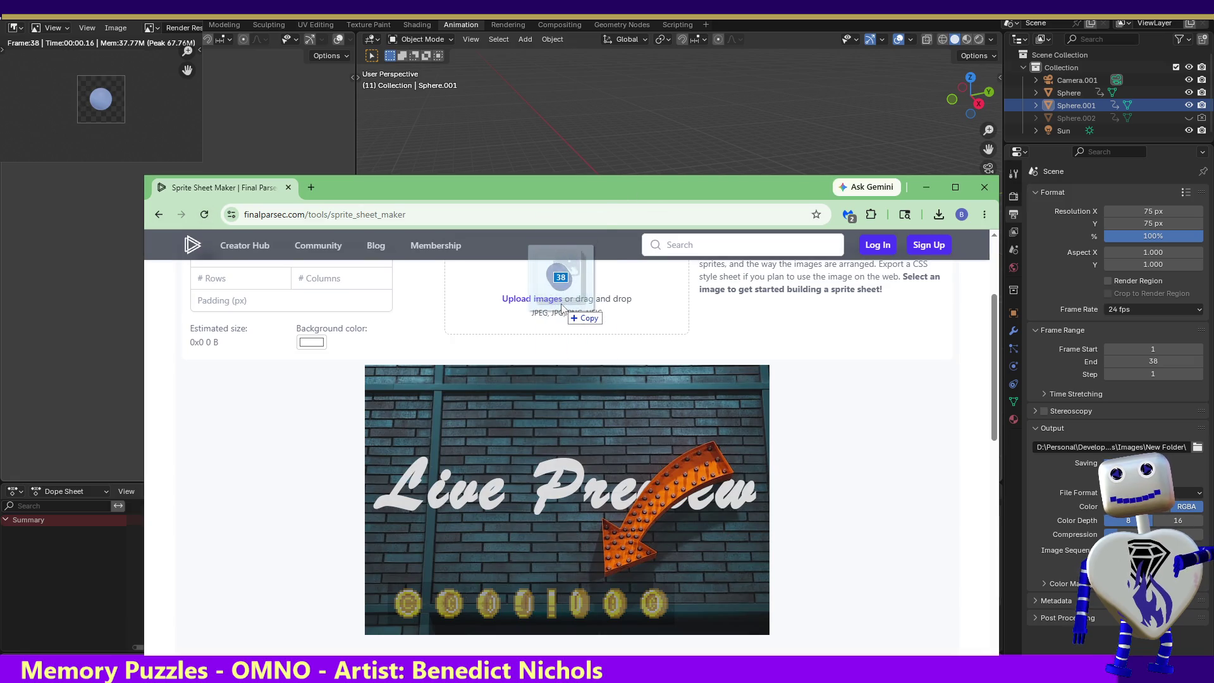
{"action": "left_click_drag", "start_coordinate": [570, 299], "coordinate": [513, 303]}
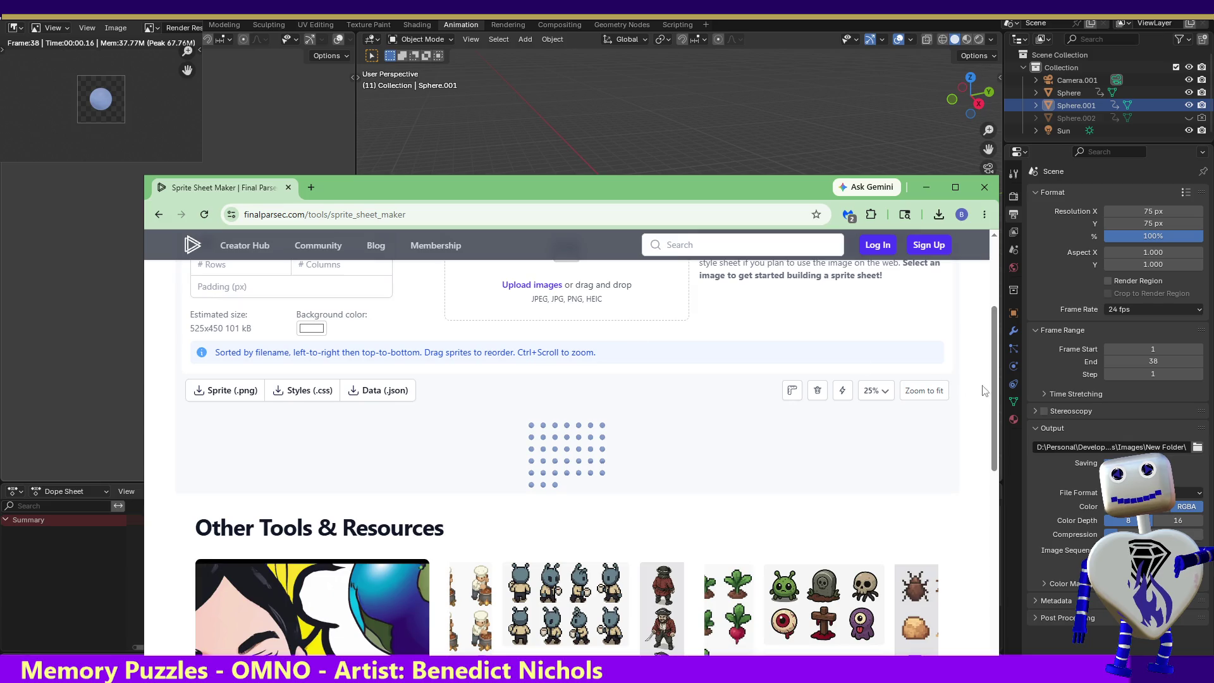
{"action": "scroll", "coordinate": [539, 350], "scroll_direction": "up", "scroll_amount": 3}
- Lay the frames out horizontally and download the 2850×75 sprite sheet PNG
{"action": "left_click", "coordinate": [315, 431]}
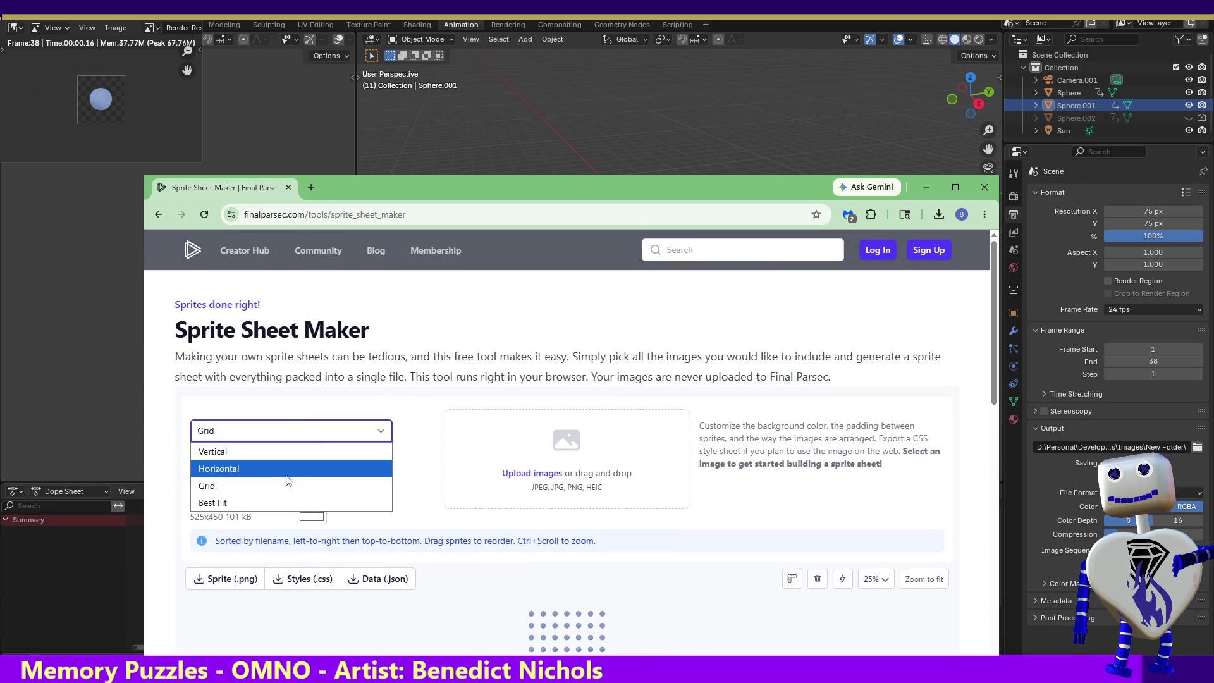
{"action": "left_click", "coordinate": [281, 468]}
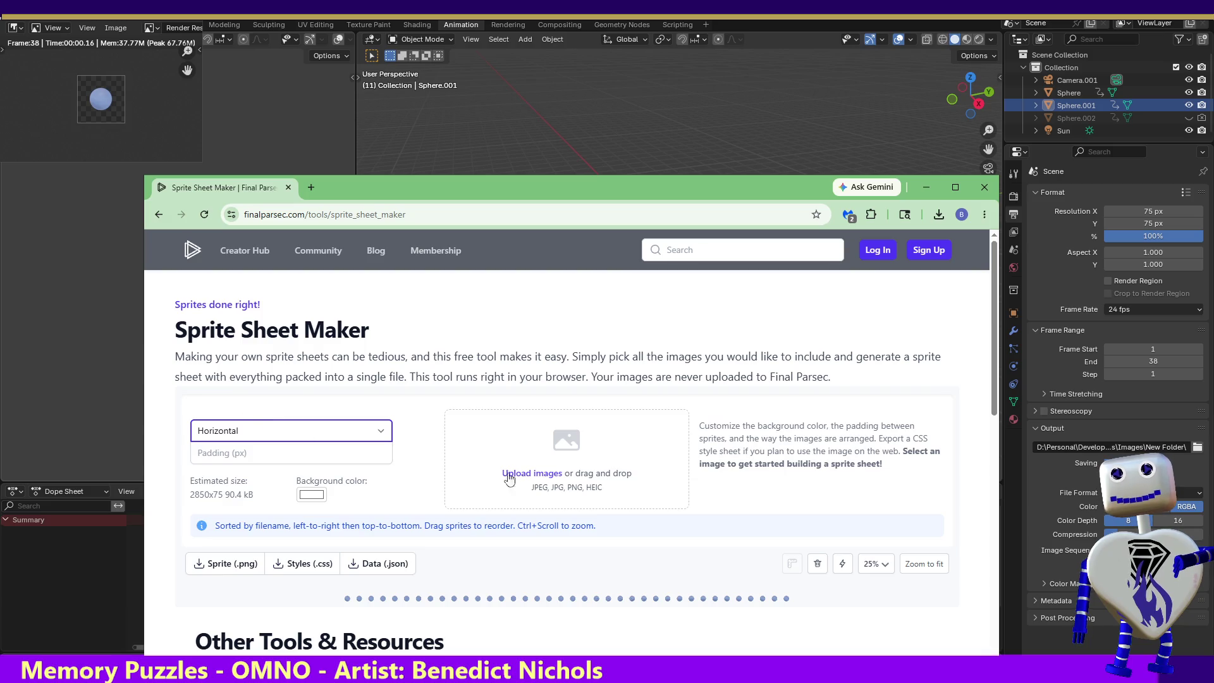
{"action": "left_click", "coordinate": [214, 563]}
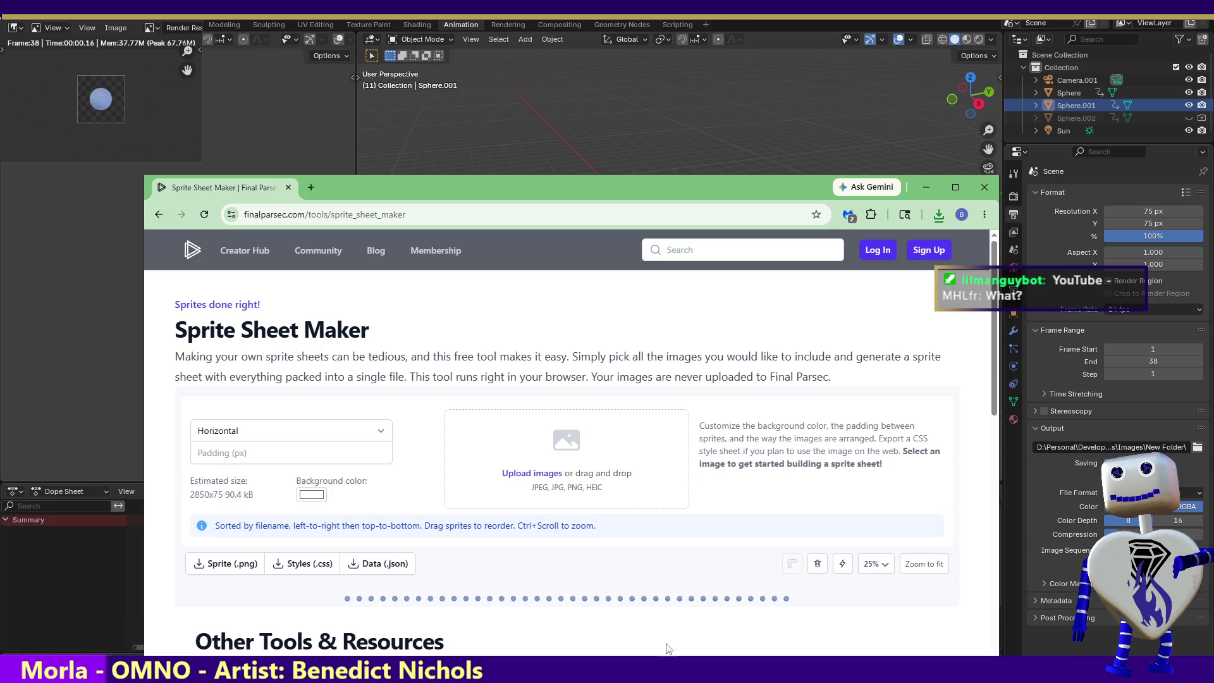
- Confirm sprite_sheet.png finished downloading, then hide Chrome to return to Blender
{"action": "left_click", "coordinate": [948, 215]}
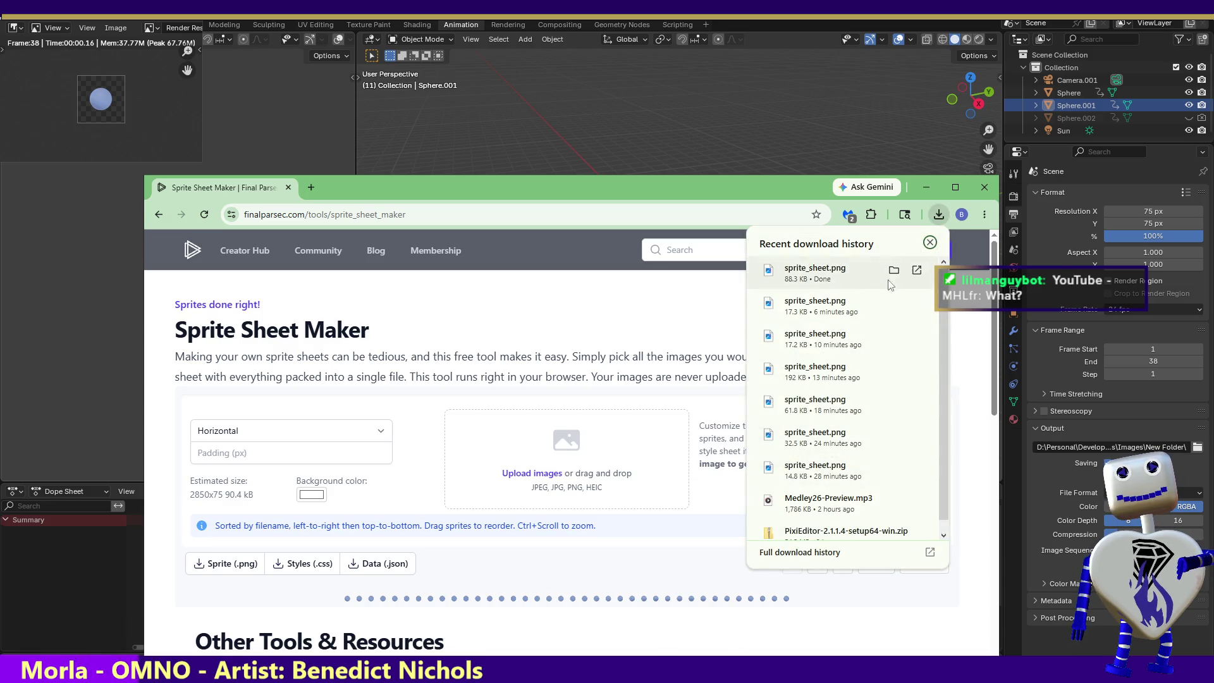
{"action": "left_click", "coordinate": [899, 347]}
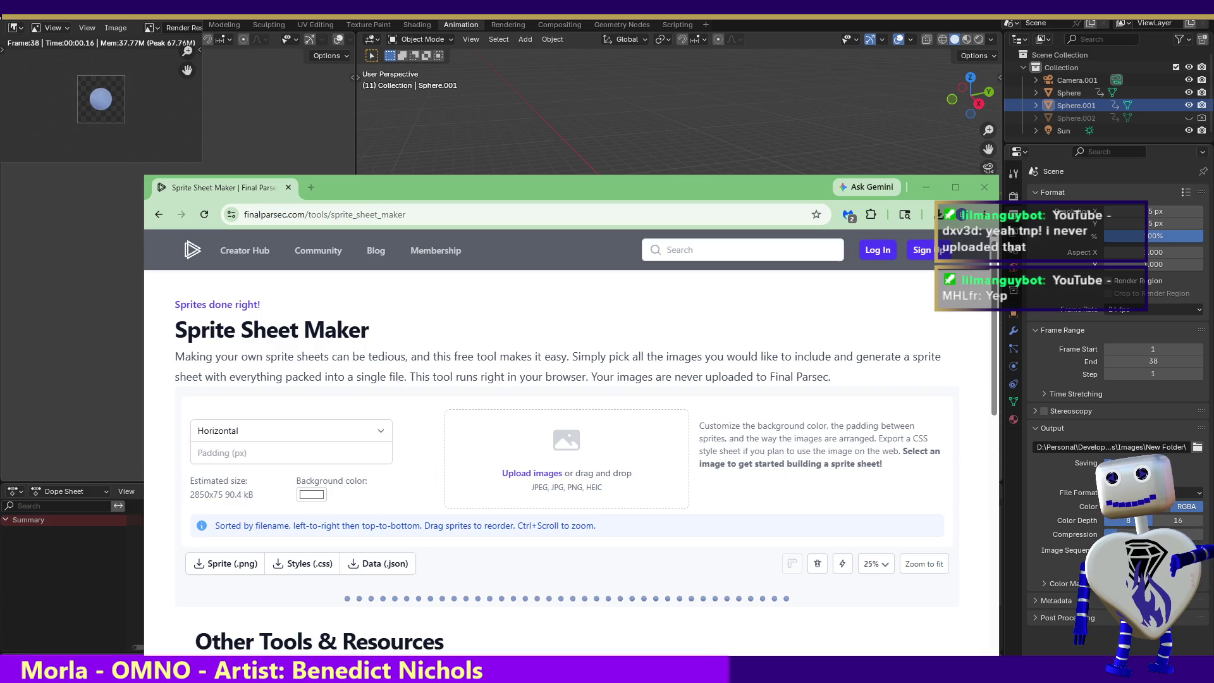
{"action": "left_click", "coordinate": [501, 86]}
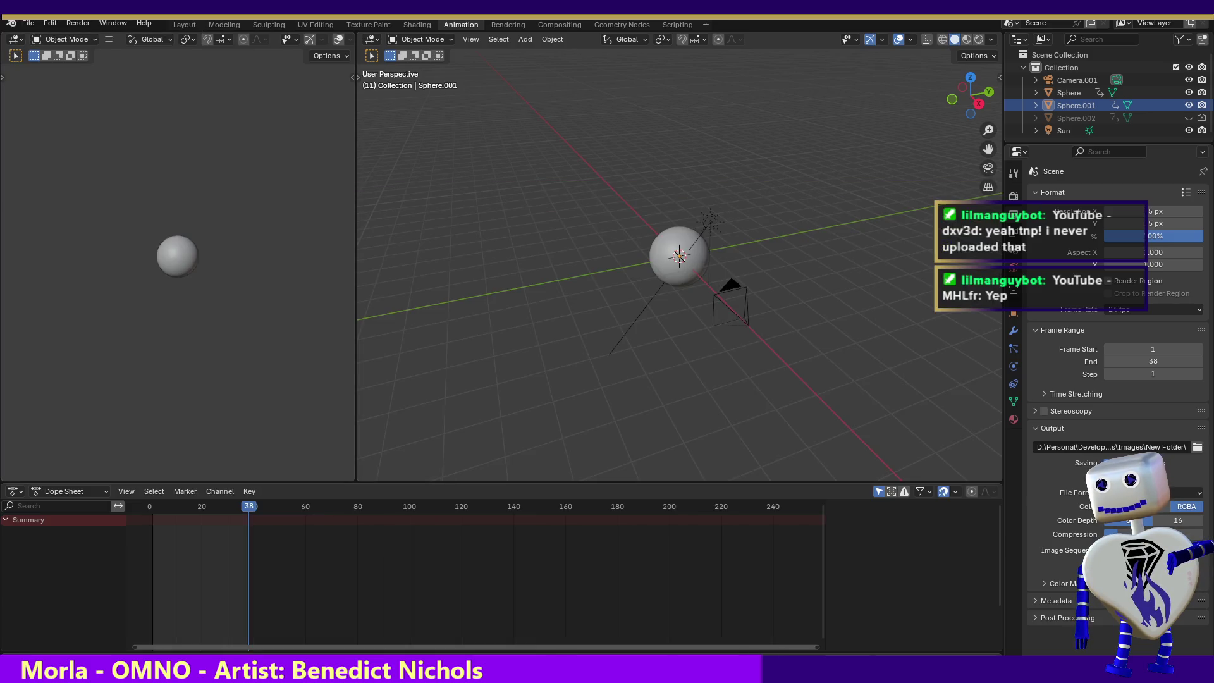
- Quit to the ringed-planet scene and scrub its animation from frame 76 back to 38
{"action": "key", "text": "ctrl+q"}
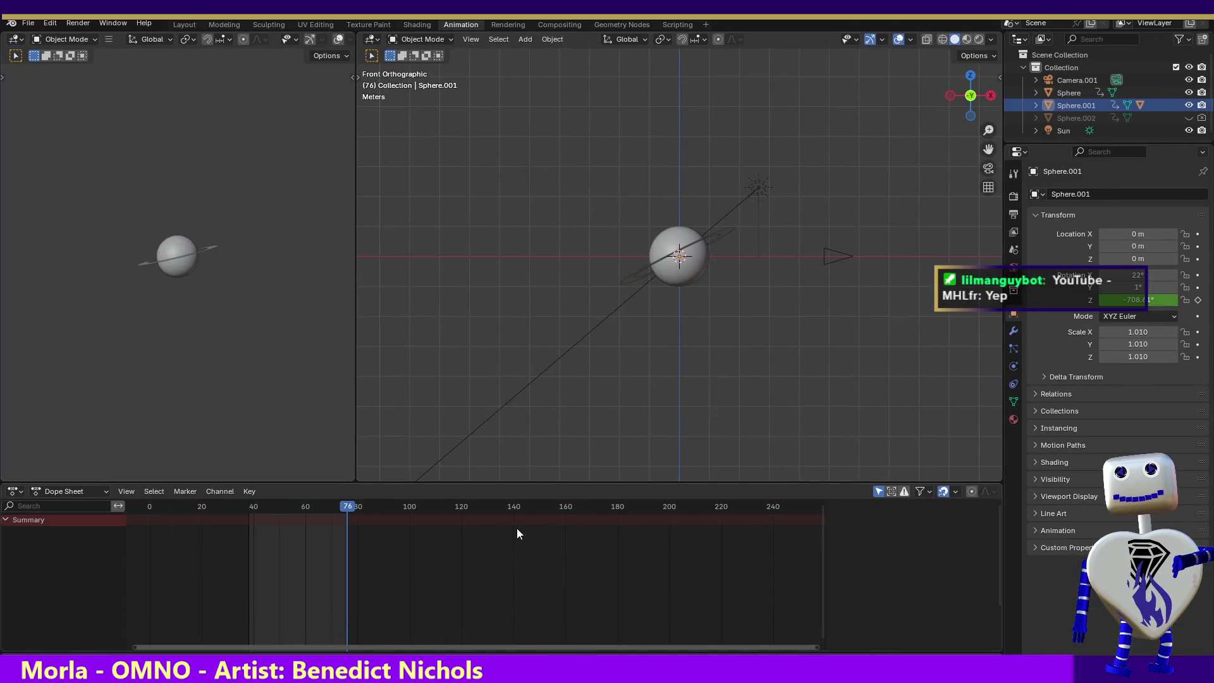
{"action": "mouse_move", "coordinate": [347, 507]}
{"action": "left_mouse_down"}
{"action": "mouse_move", "coordinate": [250, 509]}
{"action": "mouse_move", "coordinate": [347, 510]}
{"action": "left_mouse_up"}
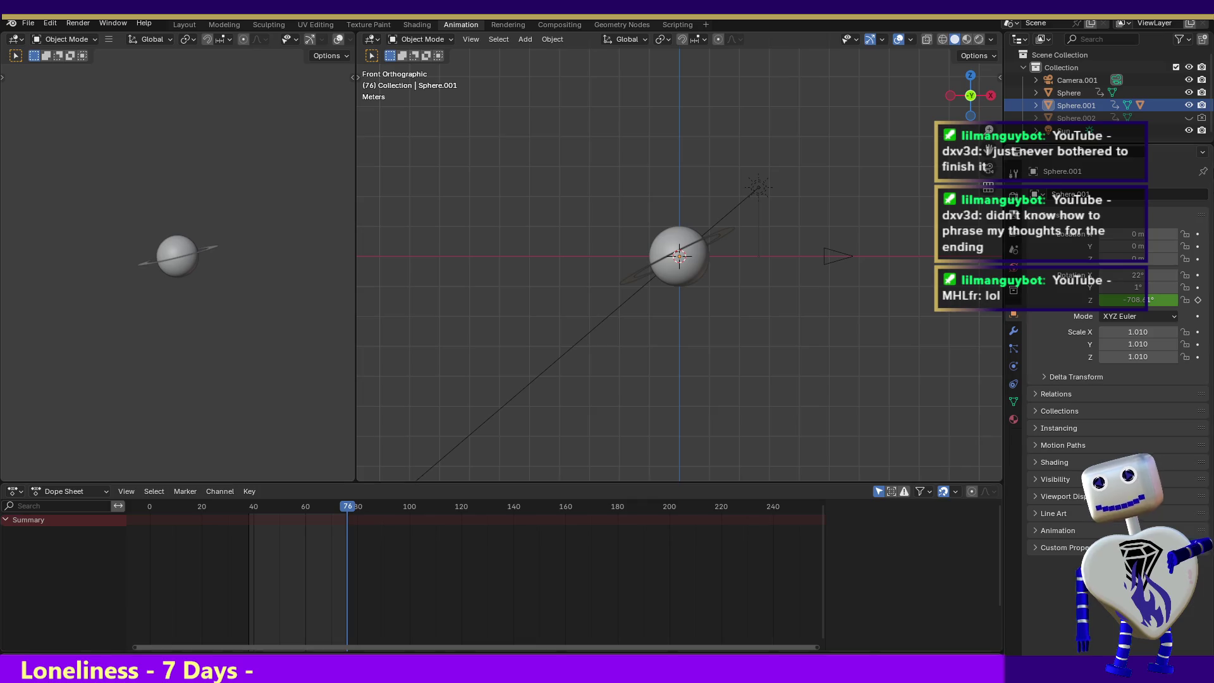
- Set the ringed-planet render resolution to 75 × 75 pixels in Output Properties
{"action": "left_click", "coordinate": [1014, 221]}
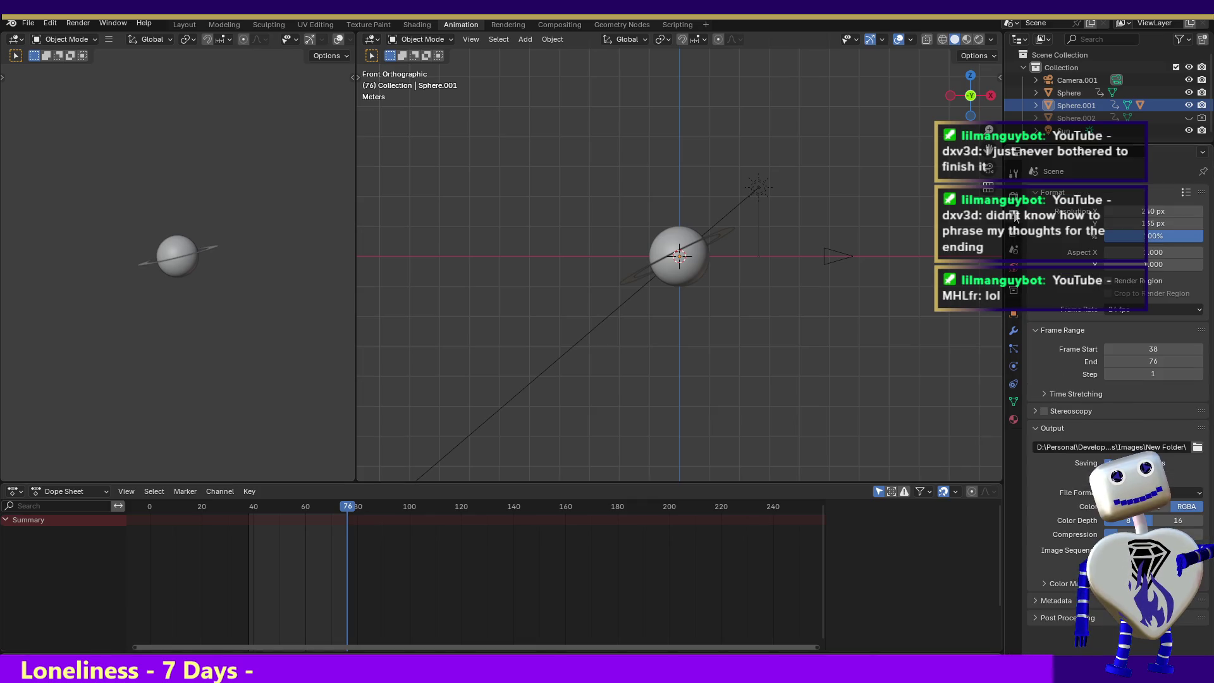
{"action": "left_click", "coordinate": [1156, 212]}
{"action": "type", "text": "135"}
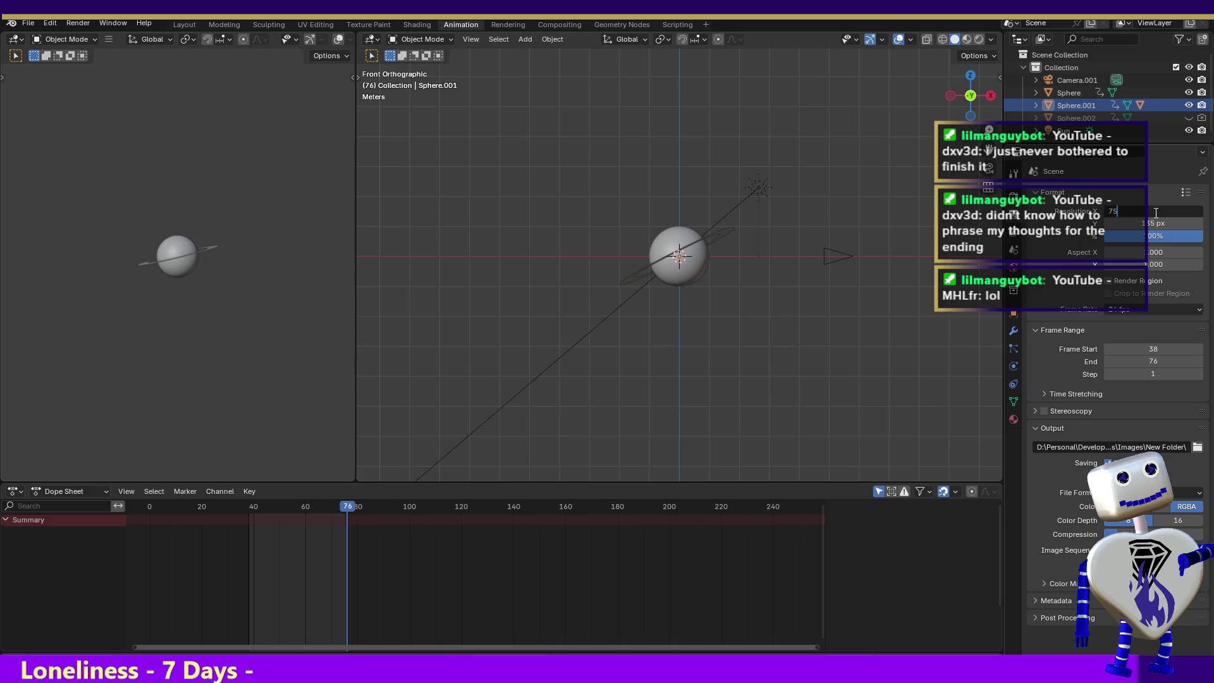
{"action": "key", "text": "Return"}
{"action": "left_click", "coordinate": [1159, 224]}
{"action": "type", "text": "135"}
{"action": "key", "text": "Return"}
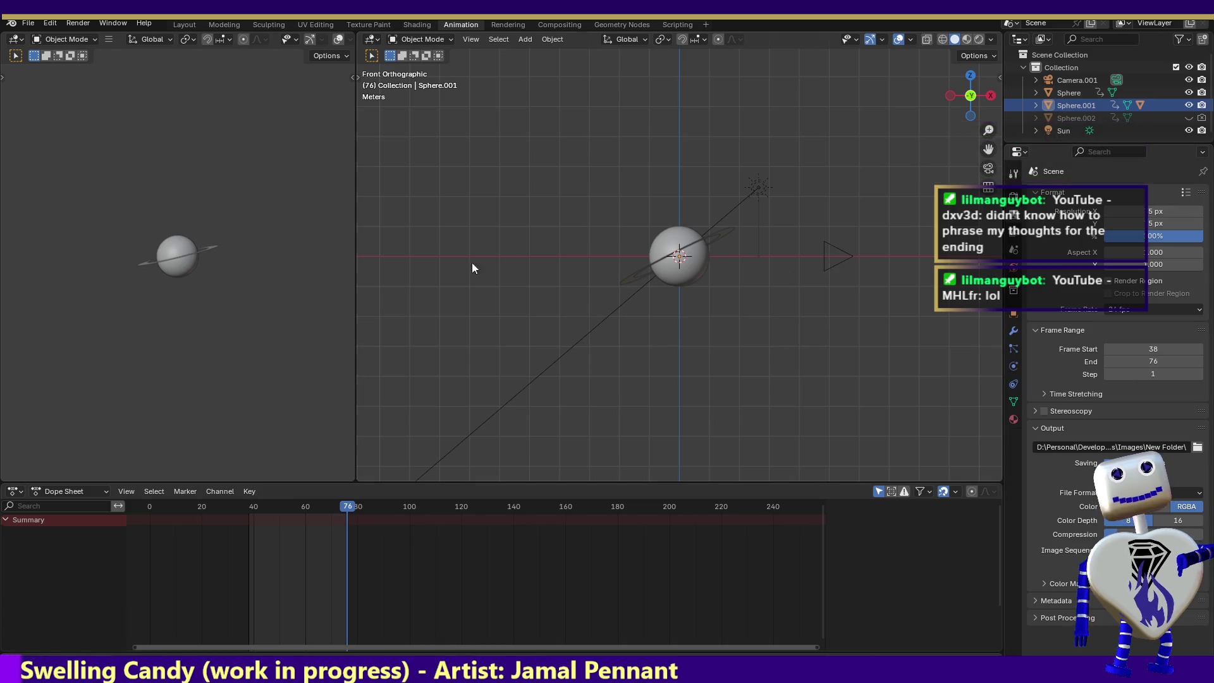
- Render the ringed-planet animation out as image frames
{"action": "left_click", "coordinate": [80, 27]}
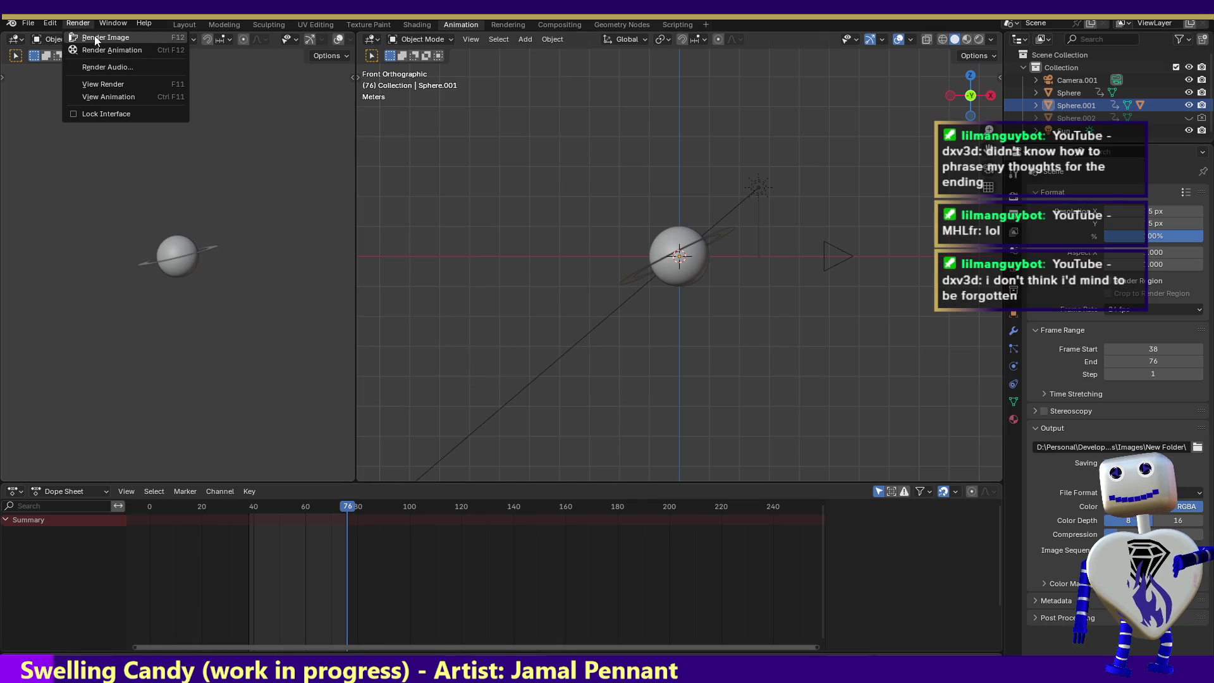
{"action": "left_click", "coordinate": [93, 49]}
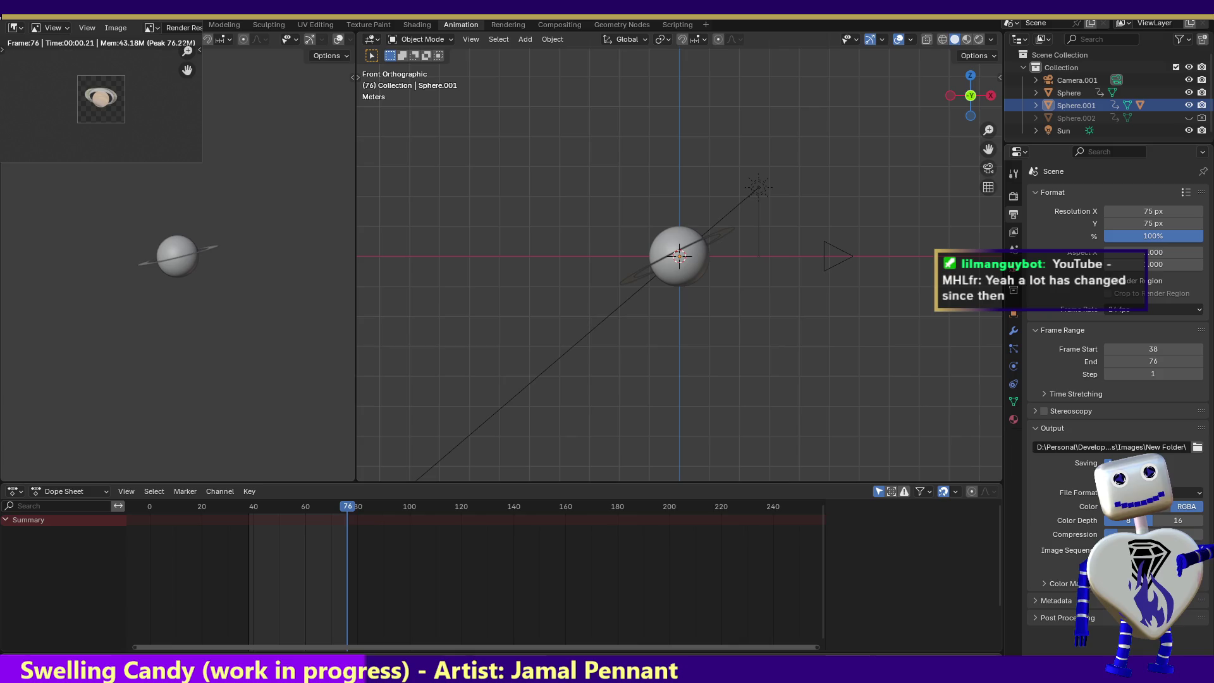
- Arrange the planet frames in a horizontal layout and download the sprite sheet PNG
{"action": "key", "text": "alt+Tab"}
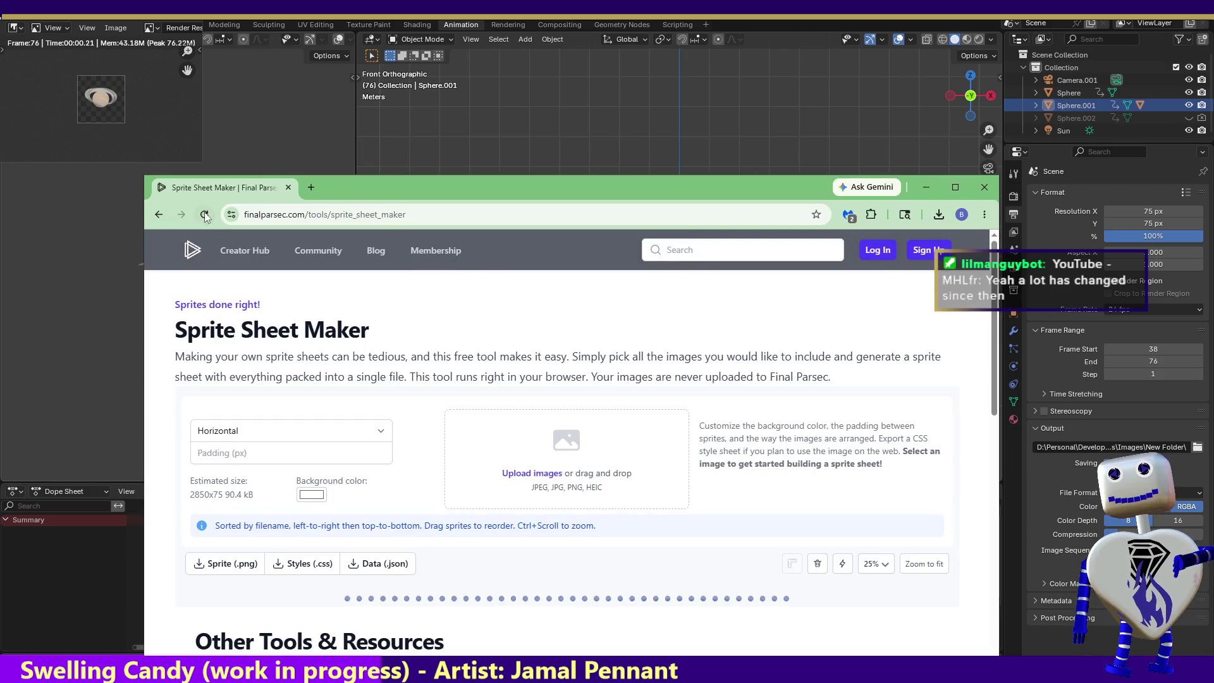
{"action": "left_click_drag", "start_coordinate": [517, 427], "coordinate": [520, 422]}
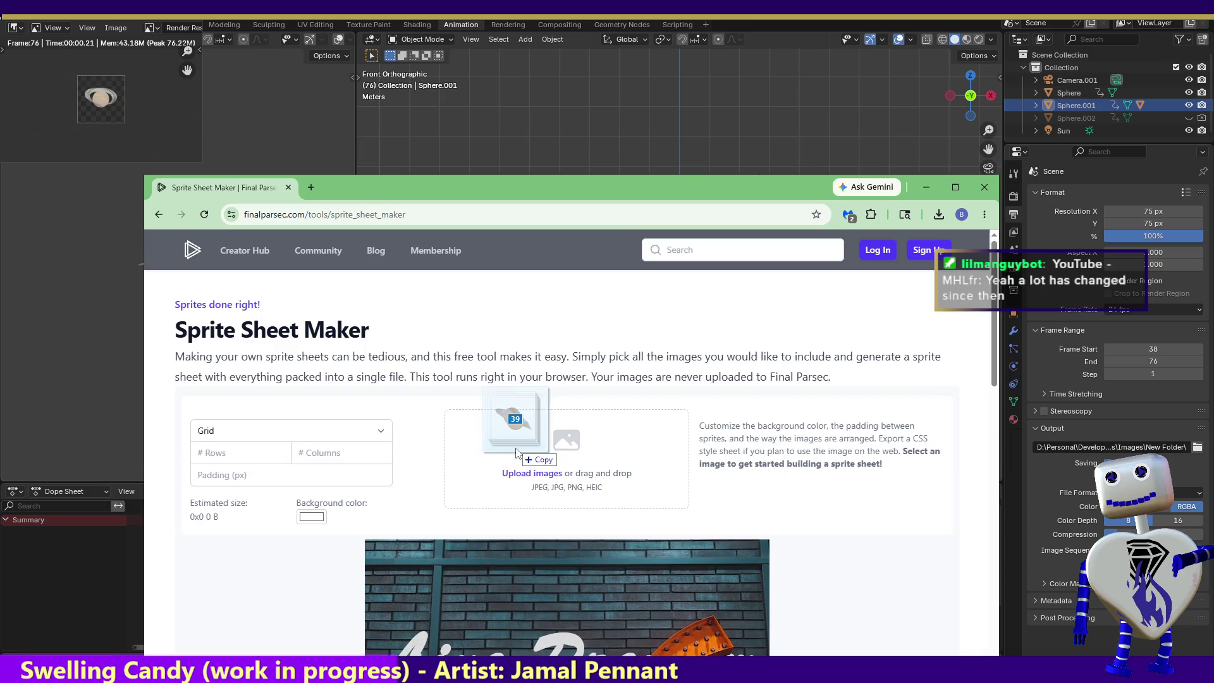
{"action": "scroll", "coordinate": [303, 451], "scroll_direction": "down", "scroll_amount": 2}
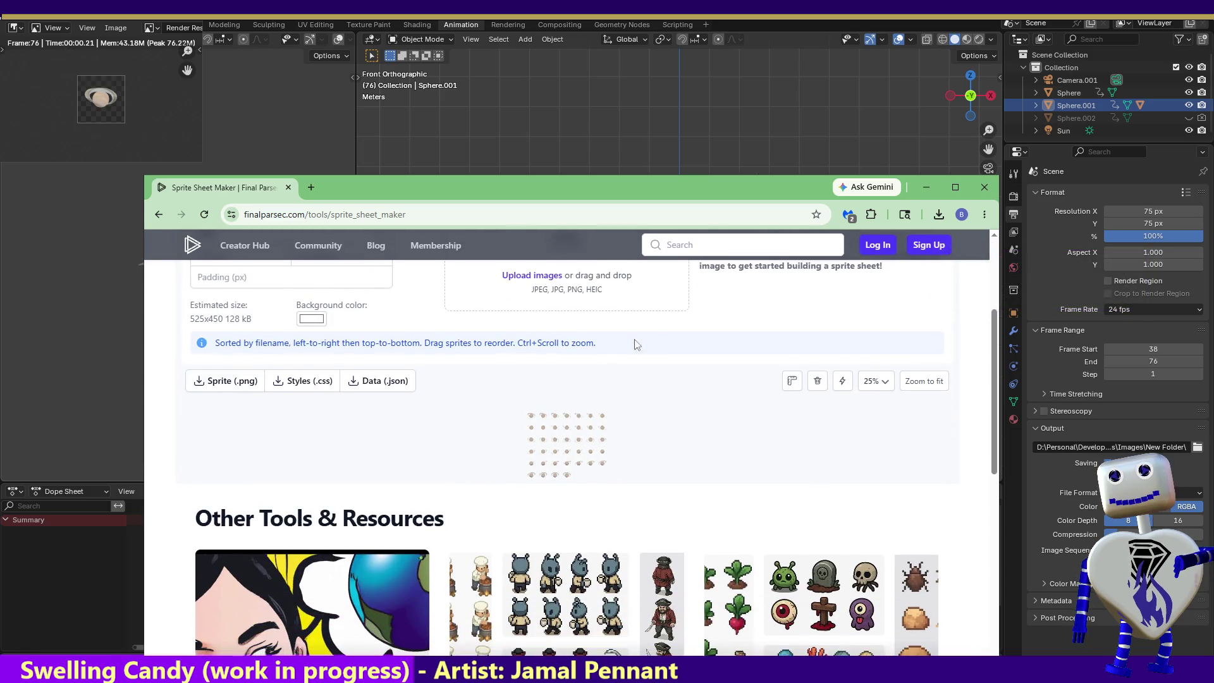
{"action": "scroll", "coordinate": [359, 361], "scroll_direction": "up", "scroll_amount": 1}
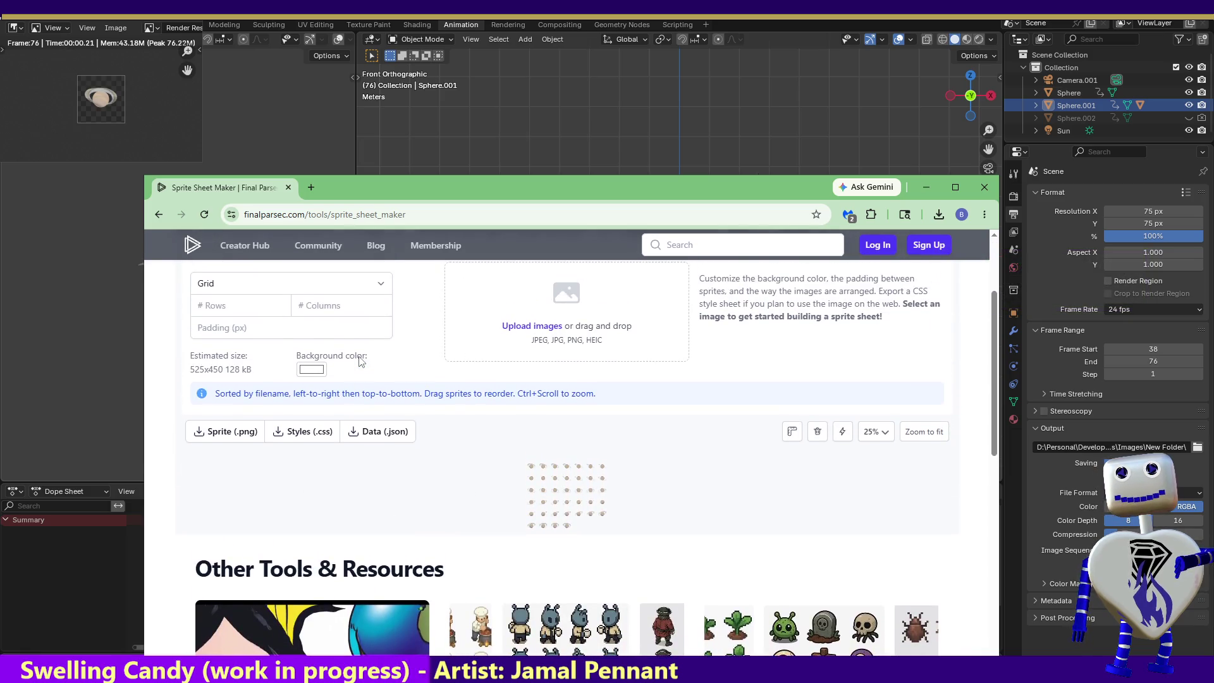
{"action": "left_click", "coordinate": [380, 282]}
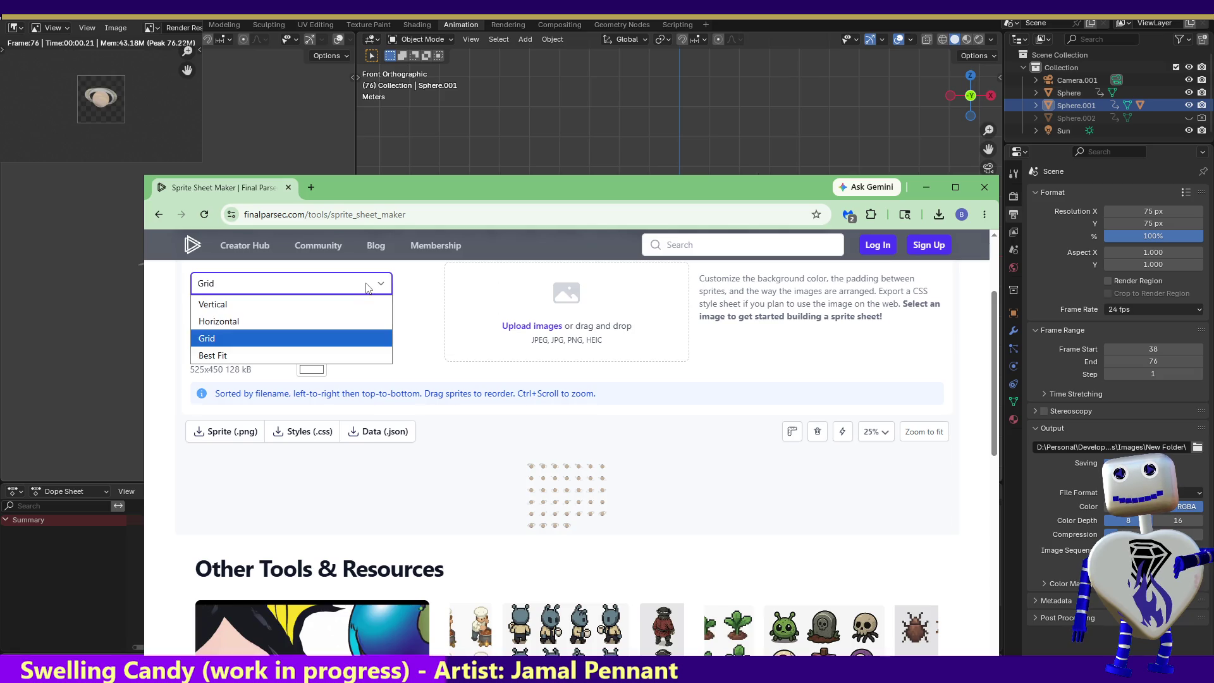
{"action": "left_click", "coordinate": [358, 318]}
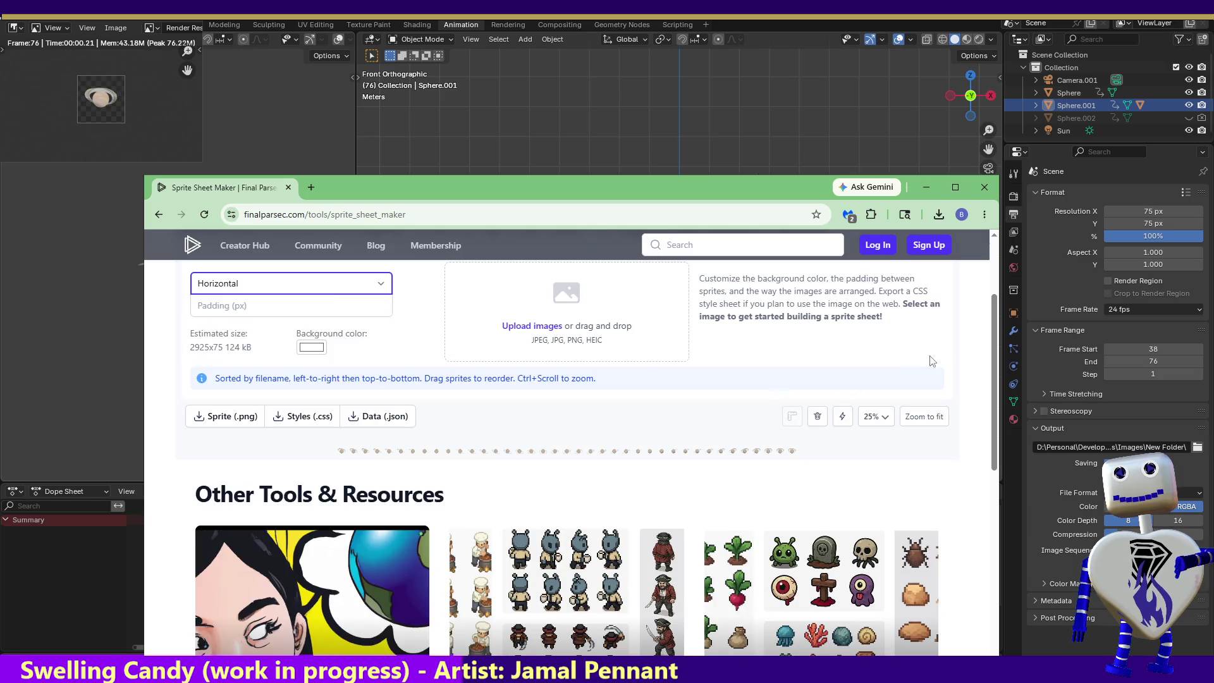
{"action": "left_click", "coordinate": [227, 416]}
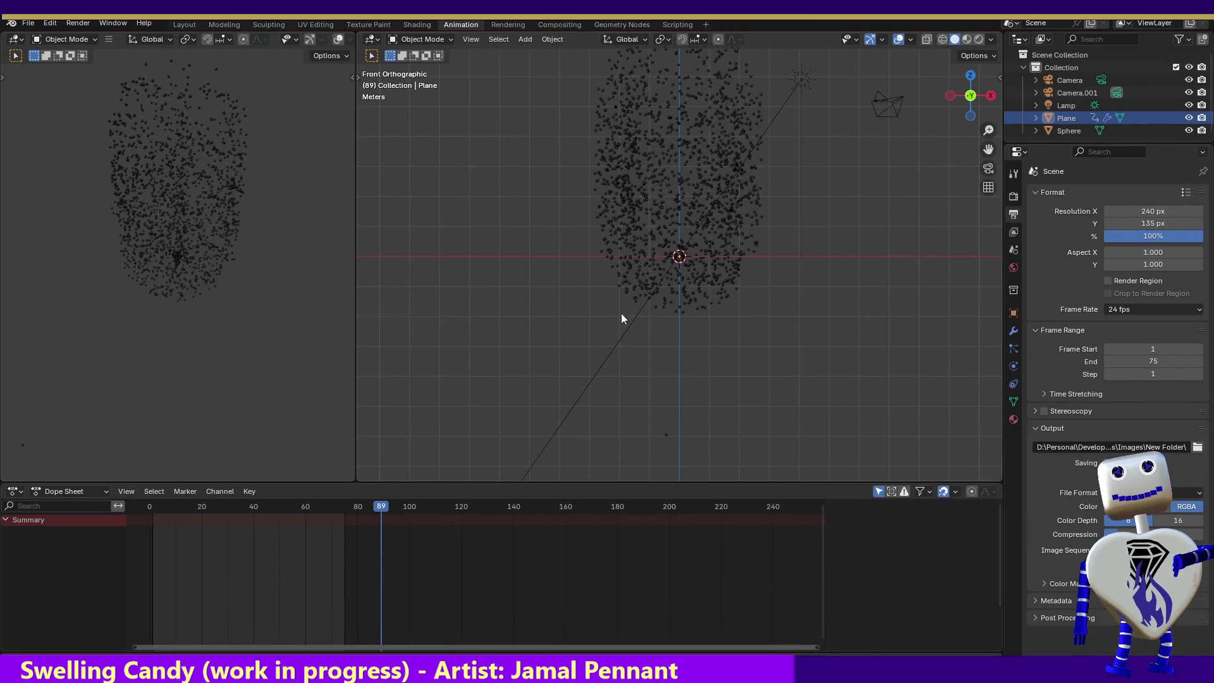
- Show the render result in the left area, test-render a still, then scrub to frame 75
{"action": "left_click", "coordinate": [96, 40]}
{"action": "left_click", "coordinate": [90, 42]}
{"action": "key", "text": "F12"}
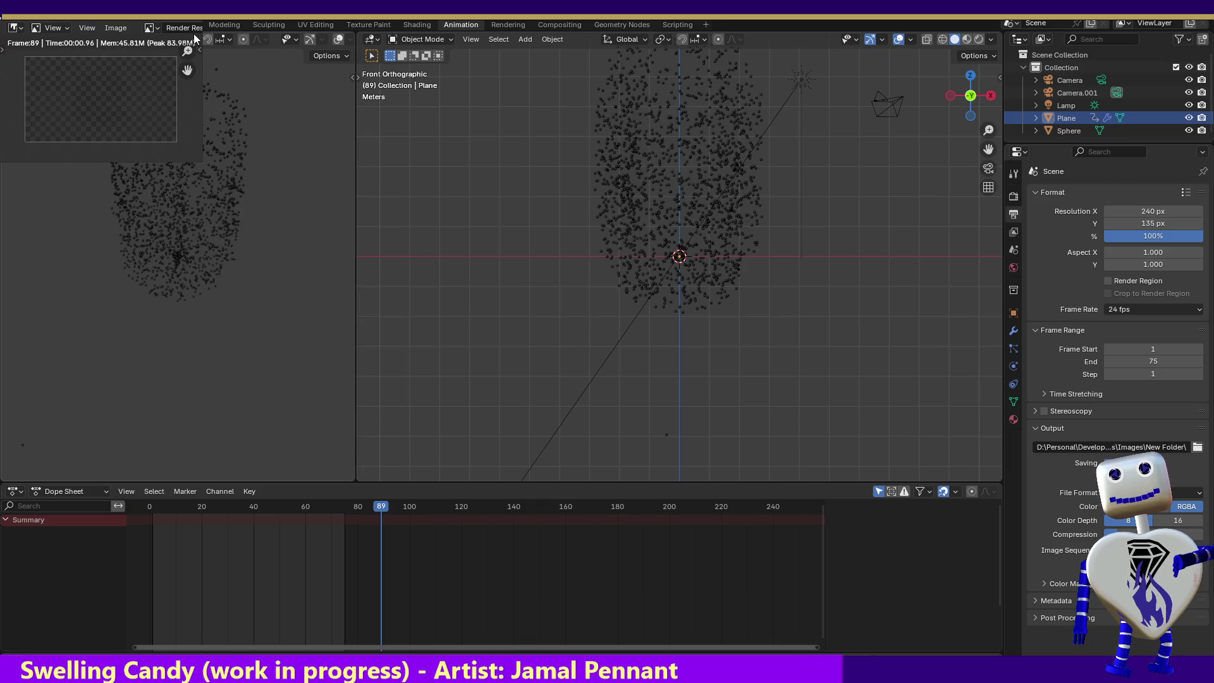
{"action": "key", "text": "Escape"}
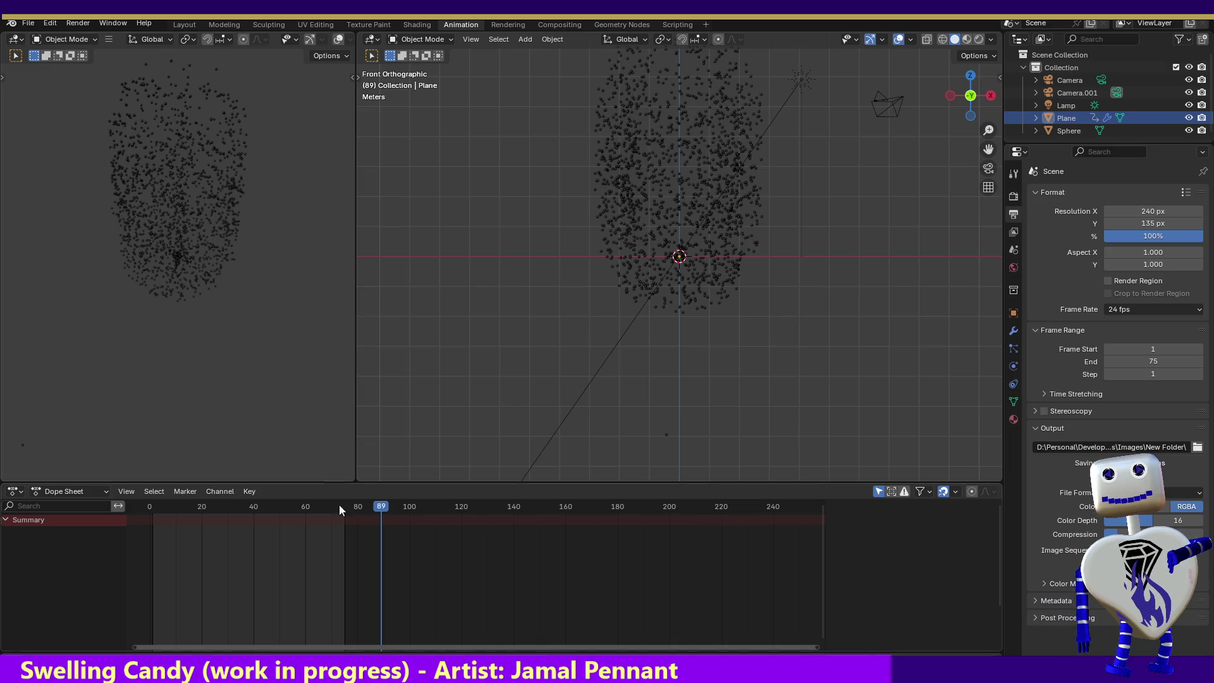
{"action": "left_click_drag", "start_coordinate": [374, 506], "coordinate": [347, 514]}
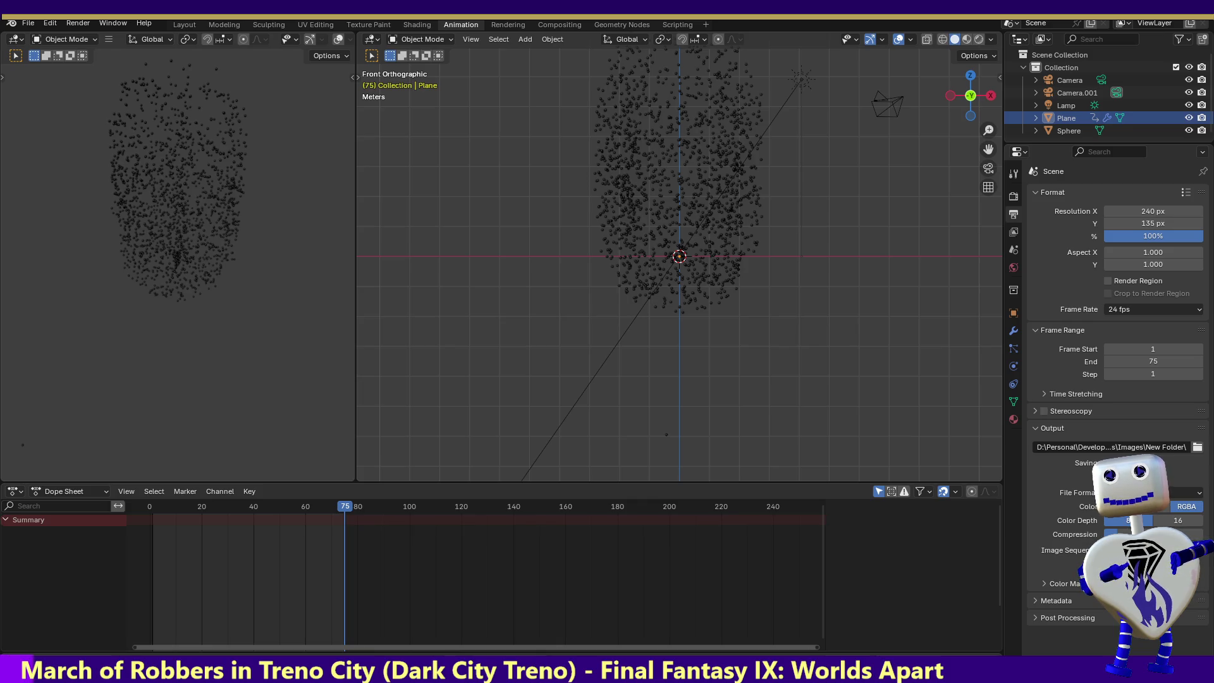
- Set the particle scene render resolution to 73 × 73 pixels
{"action": "left_click", "coordinate": [1141, 211]}
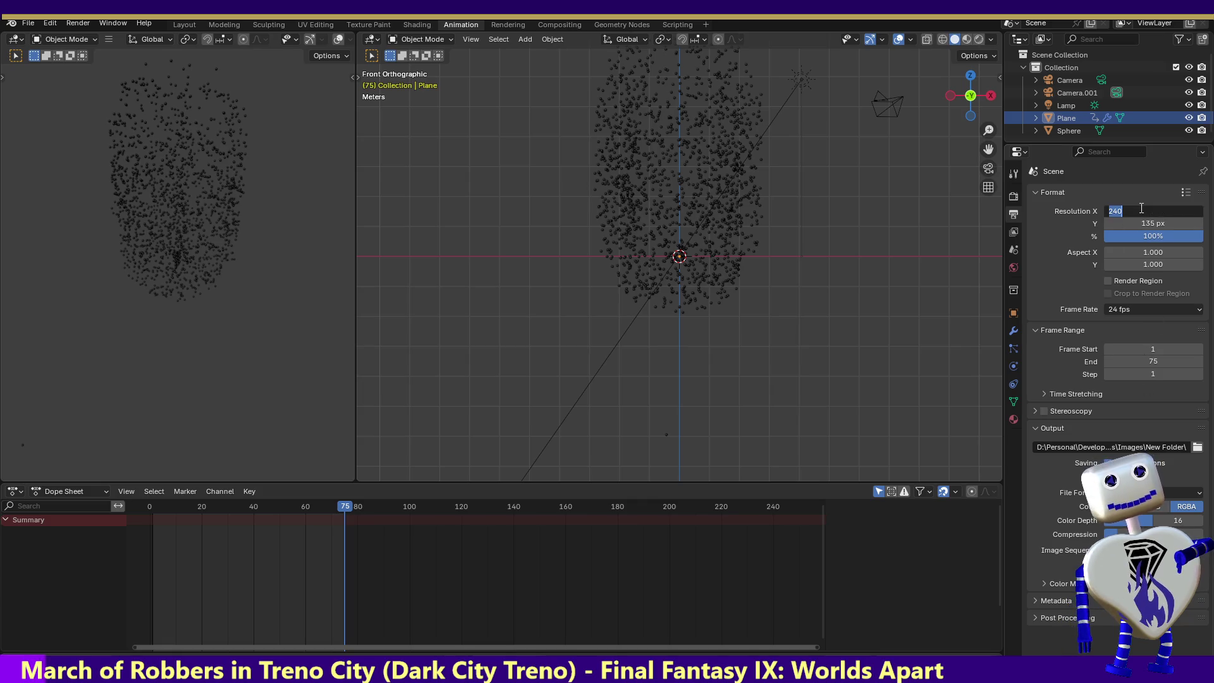
{"action": "type", "text": "73"}
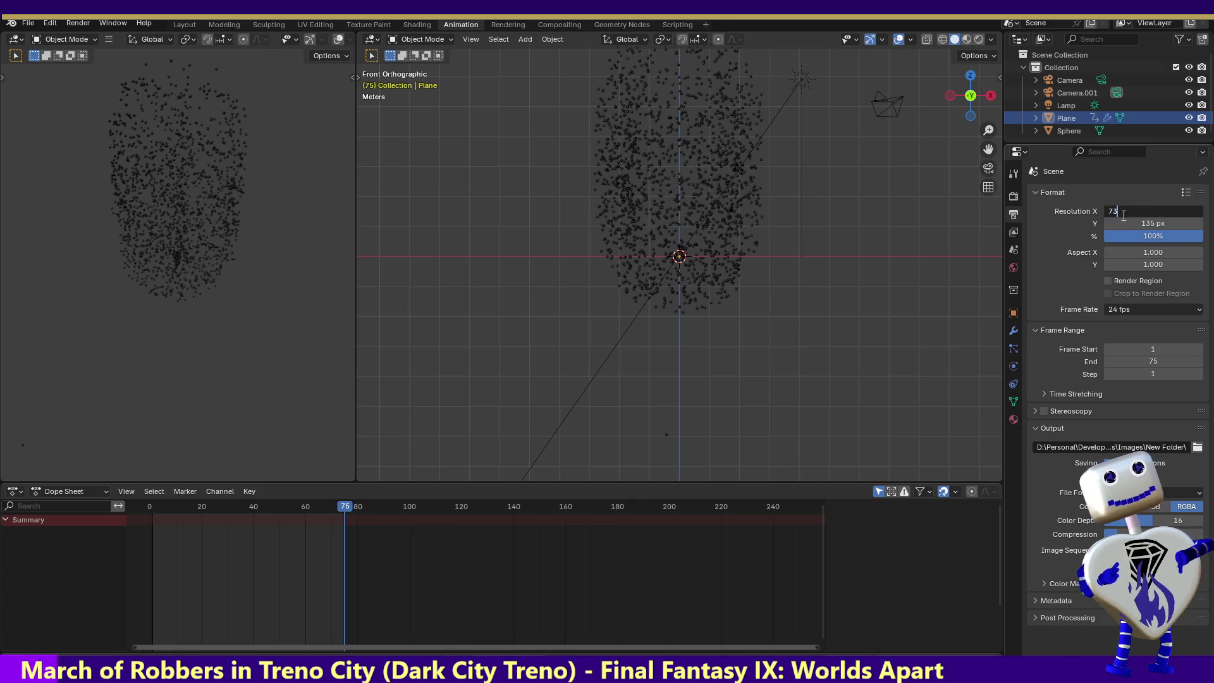
{"action": "key", "text": "Return"}
{"action": "left_click", "coordinate": [1150, 223]}
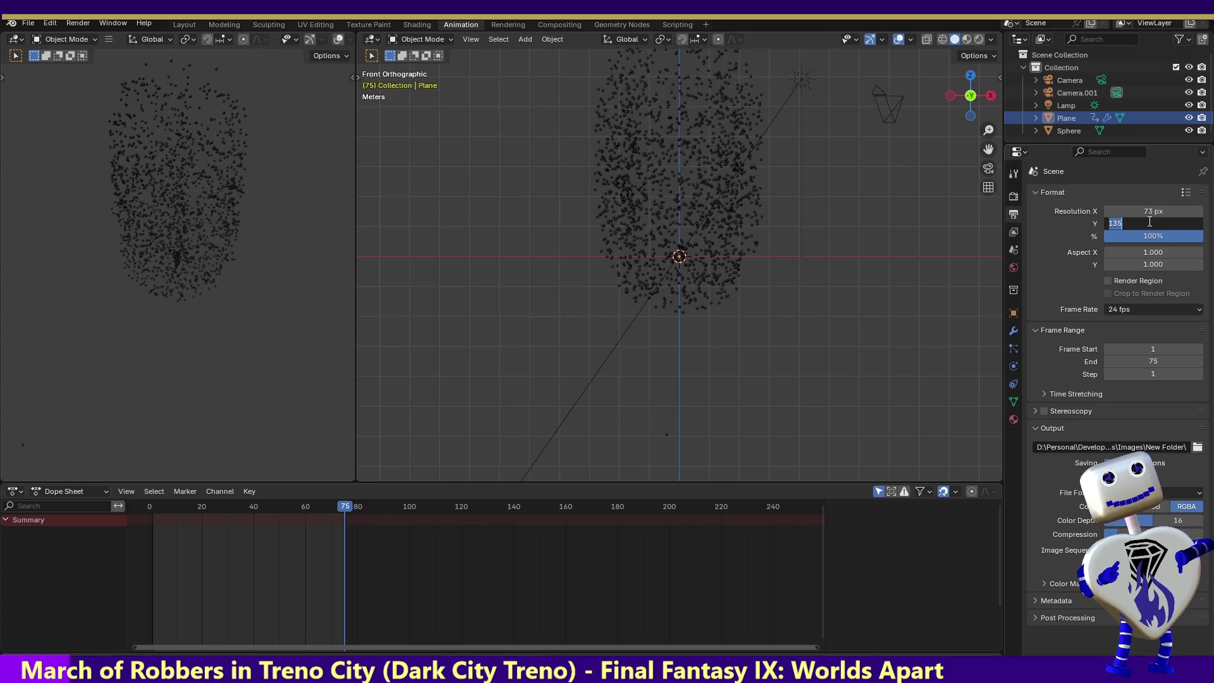
{"action": "type", "text": "75"}
{"action": "key", "text": "Return"}
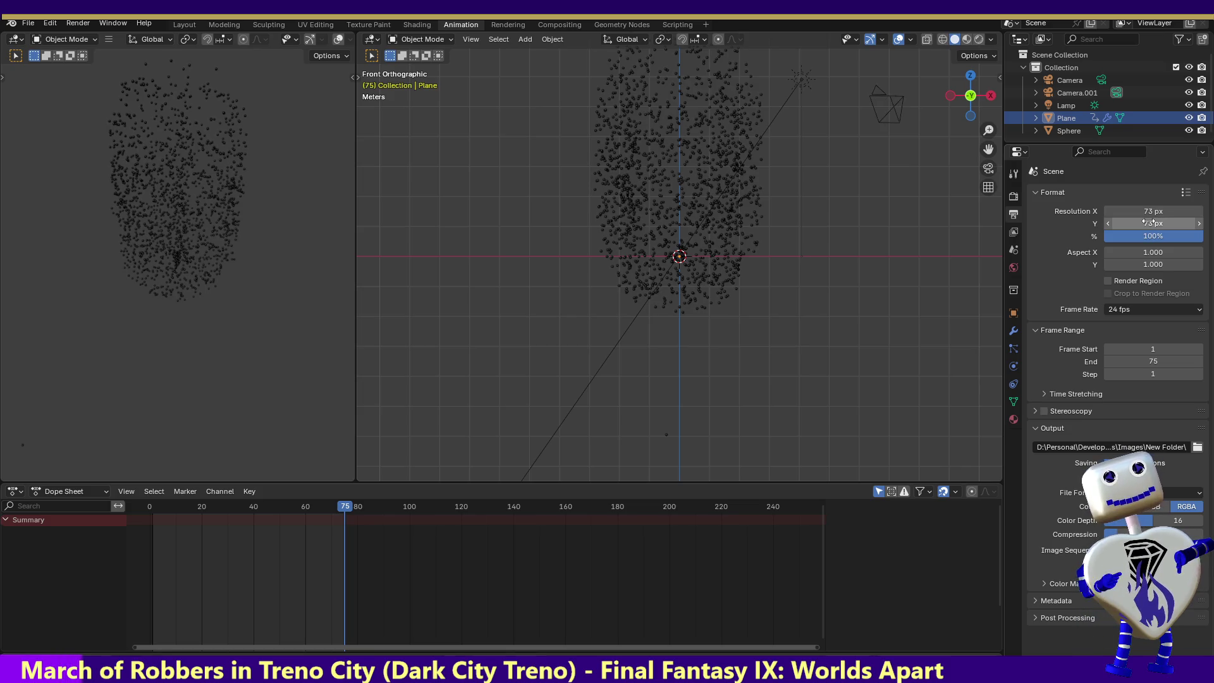
- Render a test still of frame 75 at the new size and close the result
{"action": "left_click", "coordinate": [77, 23]}
{"action": "left_click", "coordinate": [79, 35]}
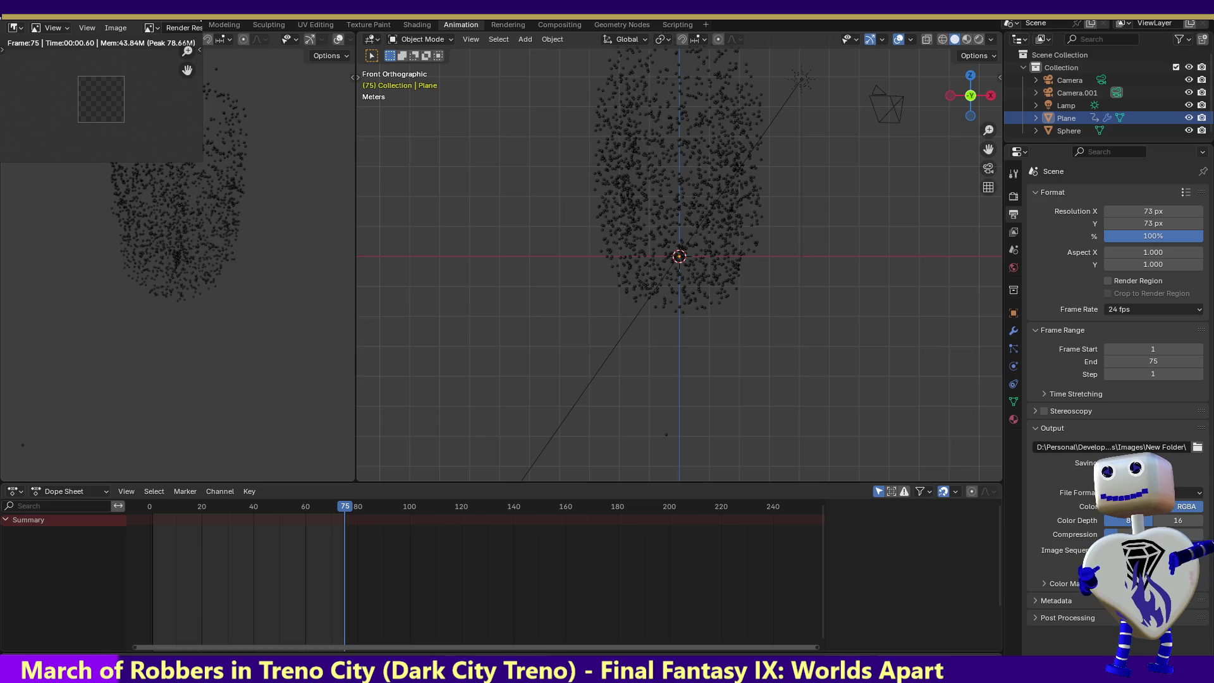
{"action": "key", "text": "Escape"}
- Render the whole particle-cloud animation as frames, then switch to the browser
{"action": "left_click", "coordinate": [78, 23]}
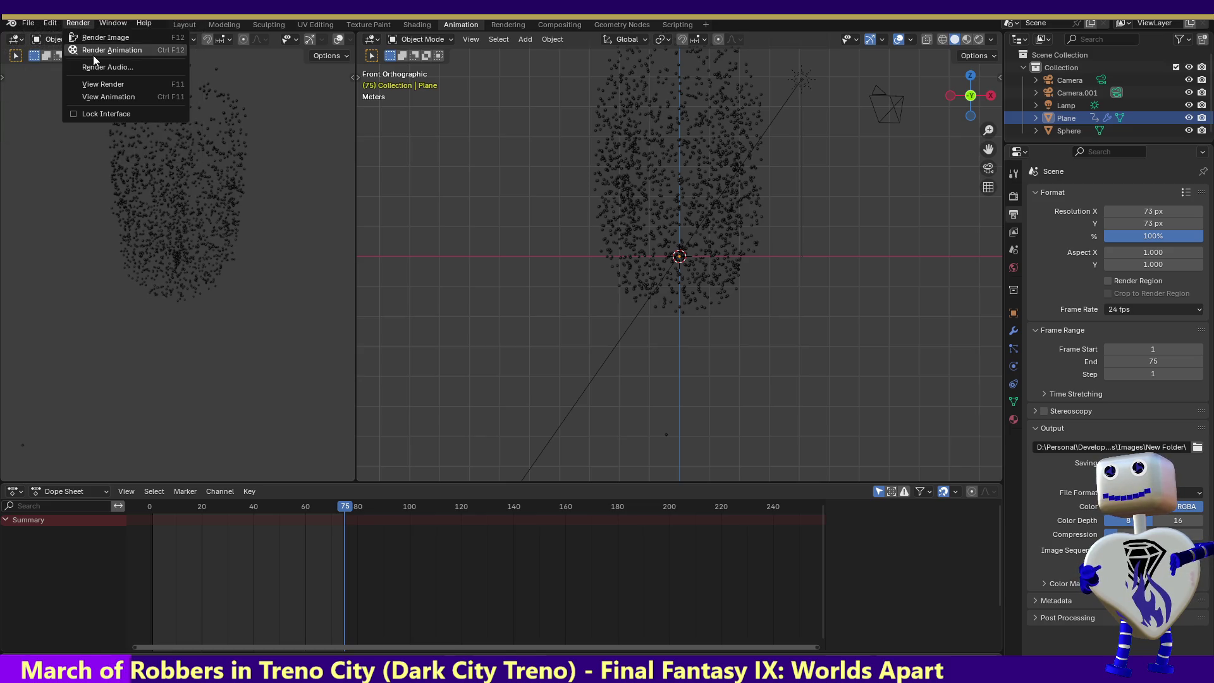
{"action": "left_click", "coordinate": [94, 49]}
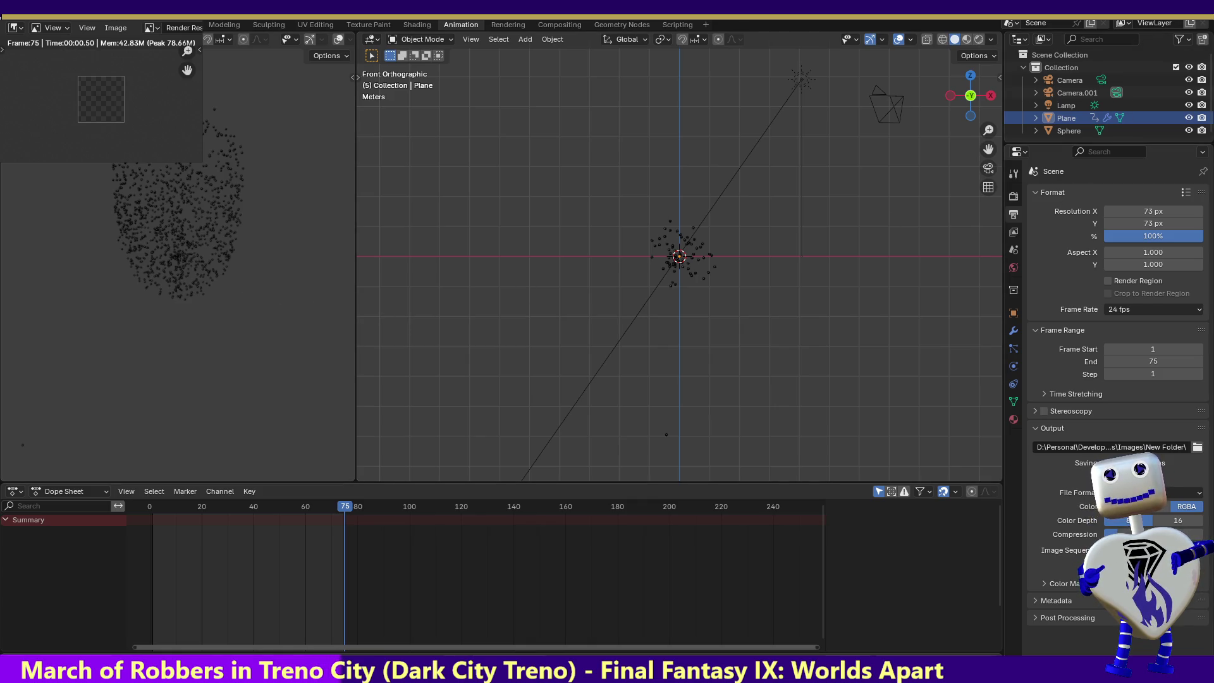
{"action": "key", "text": "alt+Tab"}
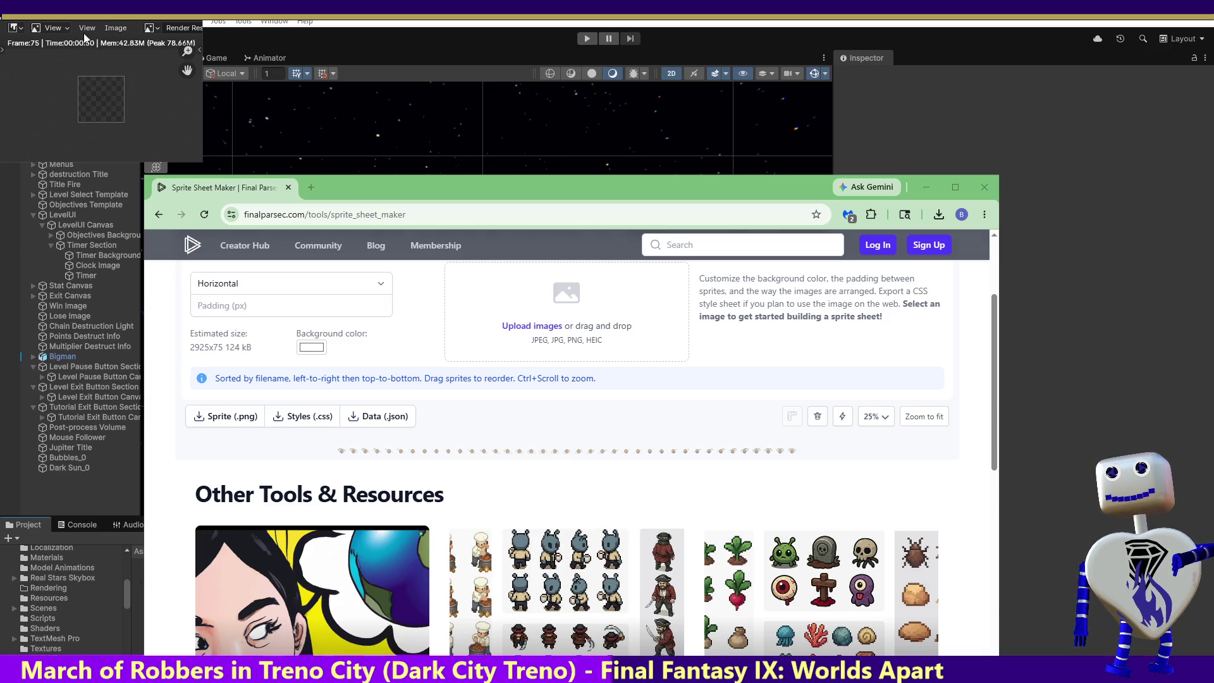
- Bring the Unity editor forward and glance through its Edit and GameObject menus
{"action": "left_click", "coordinate": [180, 18]}
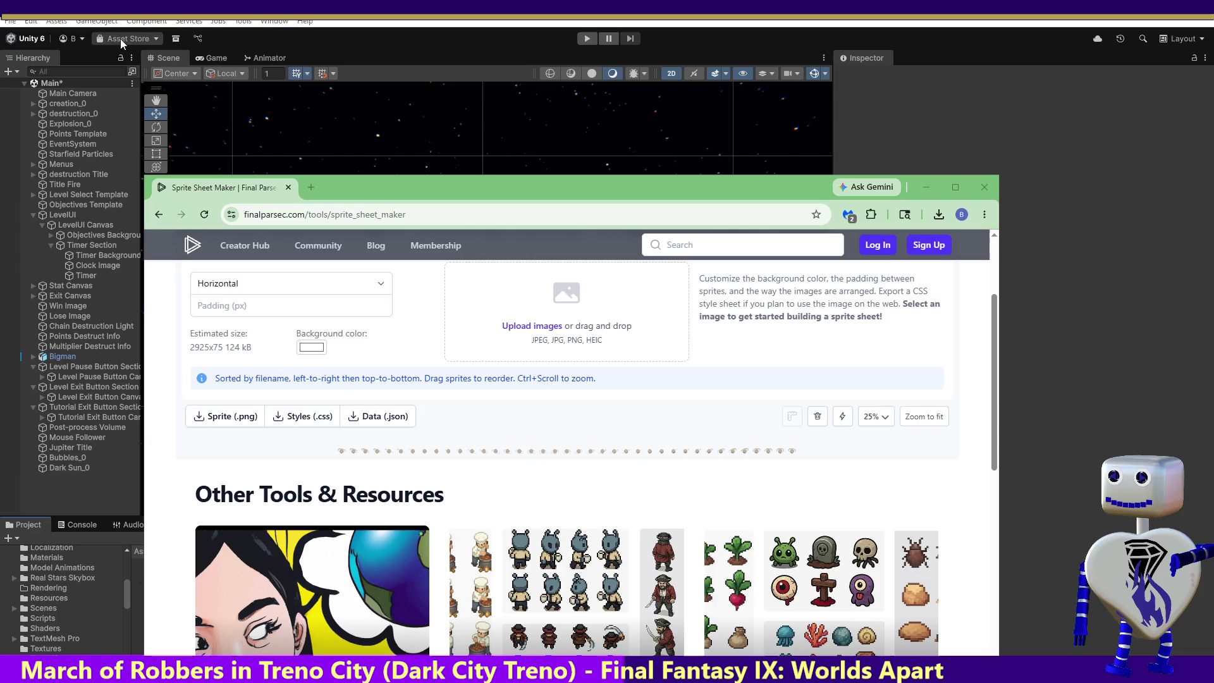
{"action": "left_click", "coordinate": [32, 21]}
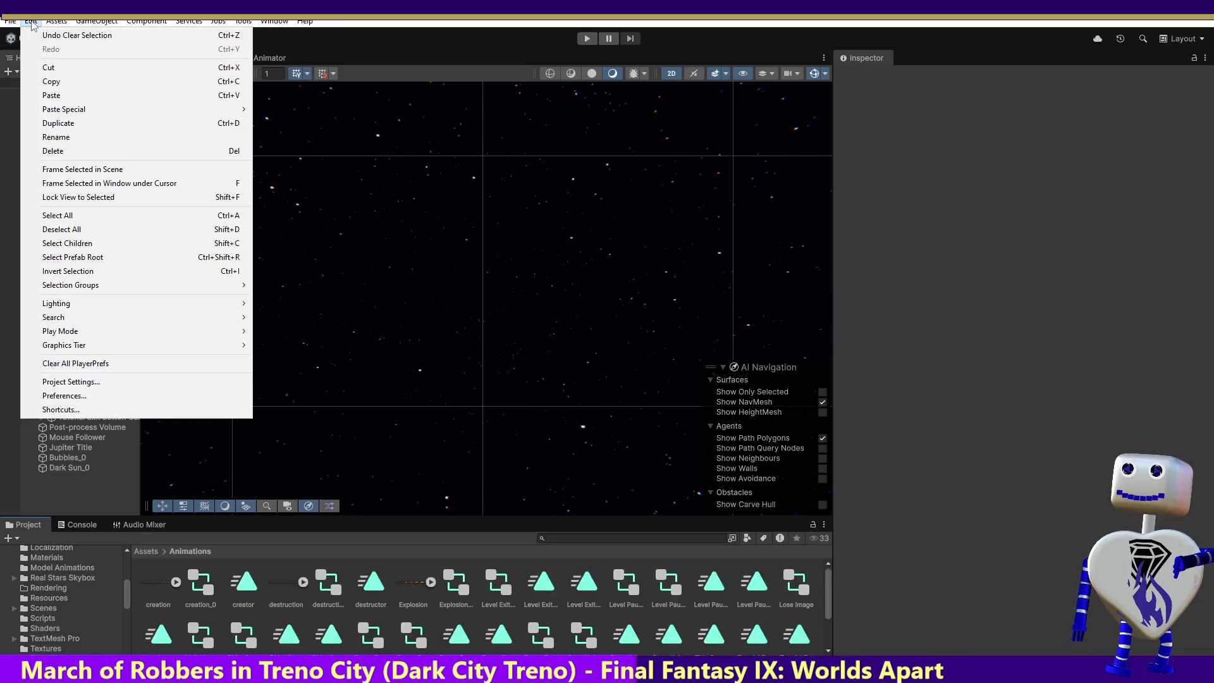
{"action": "left_click", "coordinate": [57, 21]}
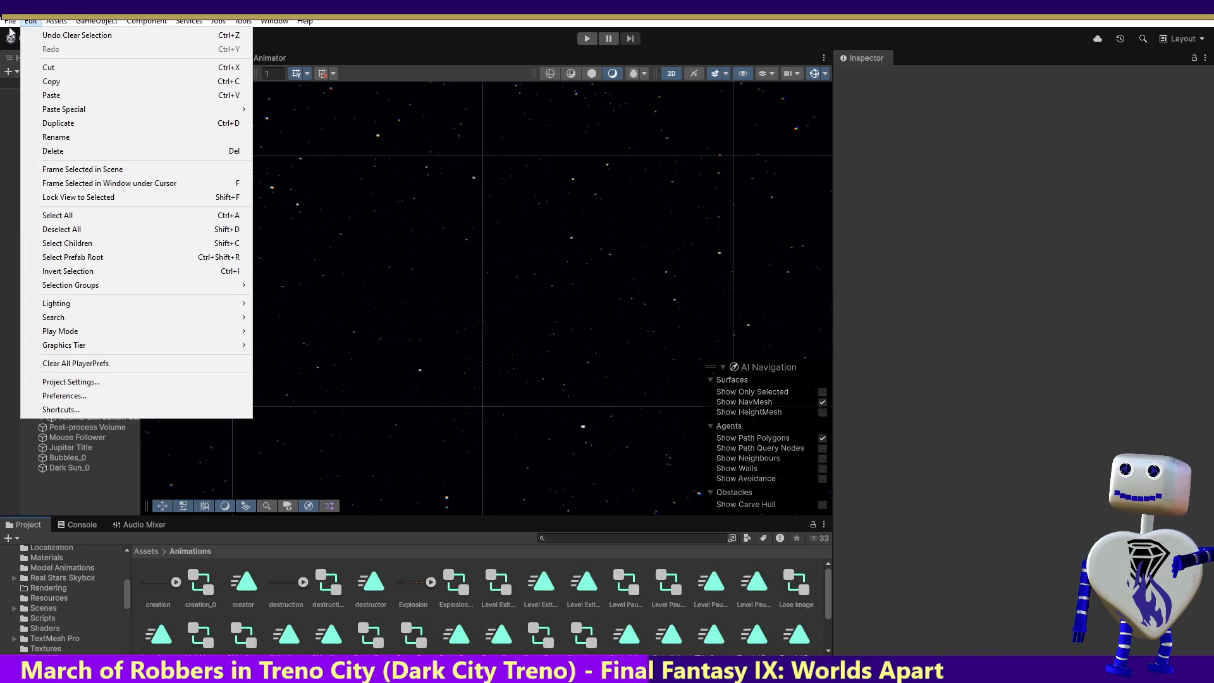
{"action": "left_click", "coordinate": [92, 23]}
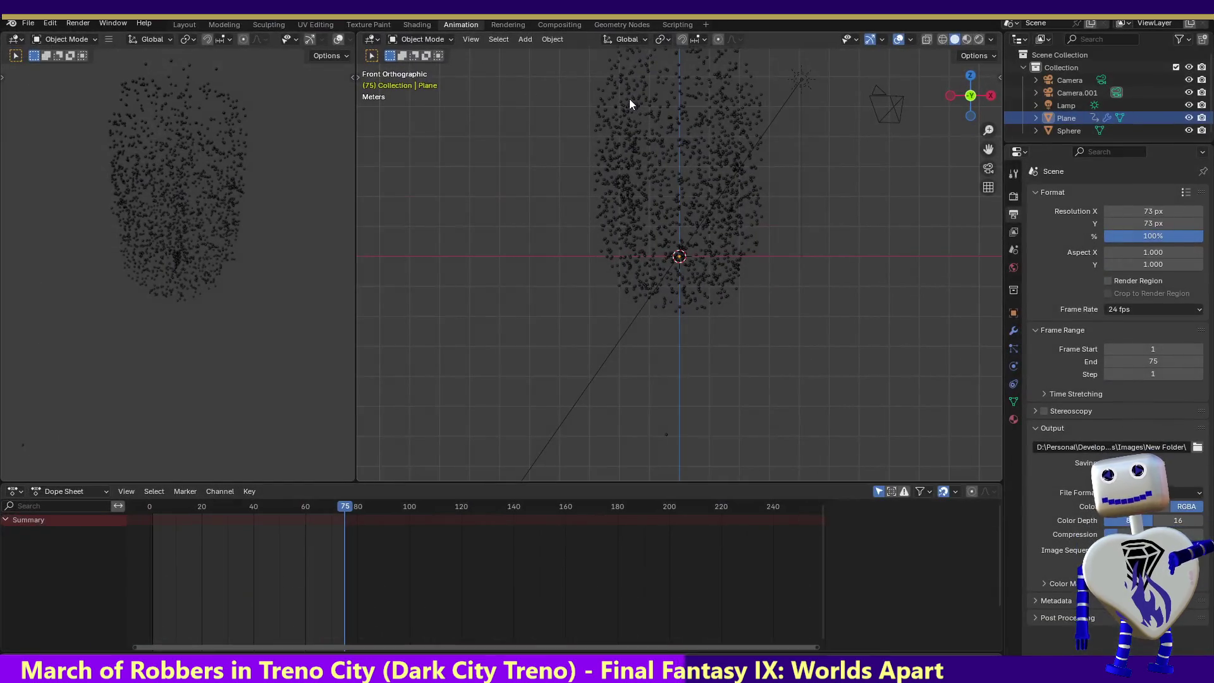
- Re-render the particle animation at 73 × 73, then rewind the playhead to frame 0
{"action": "left_click", "coordinate": [74, 22]}
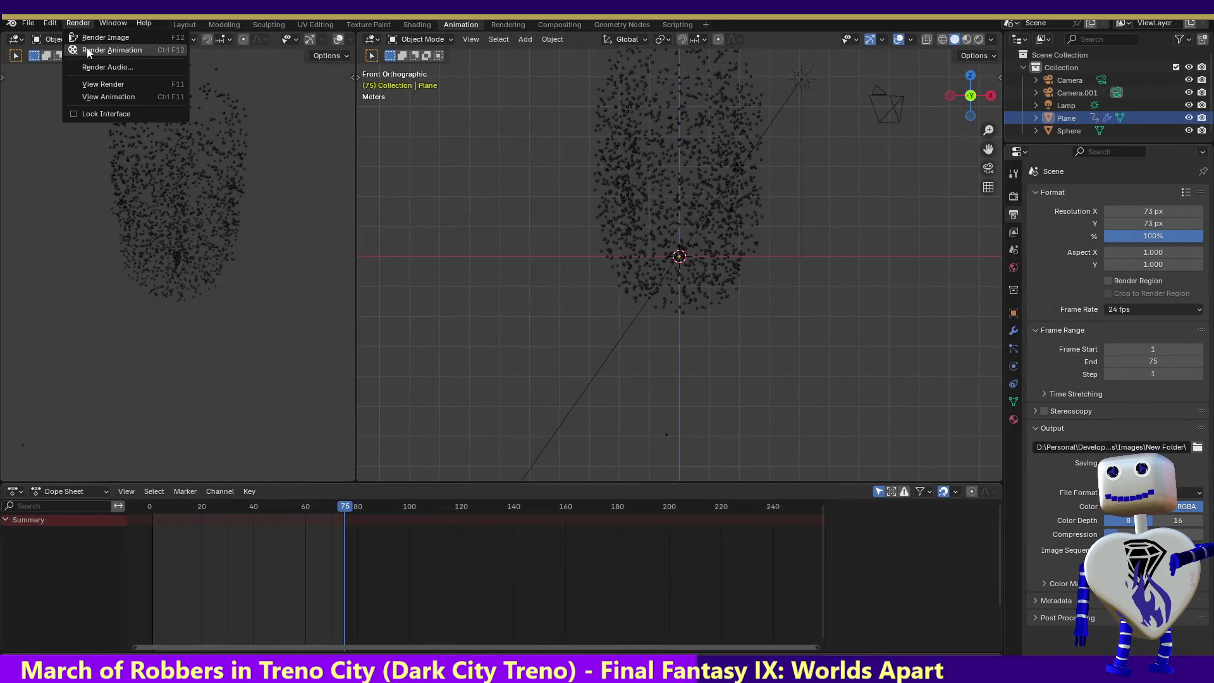
{"action": "left_click", "coordinate": [86, 50]}
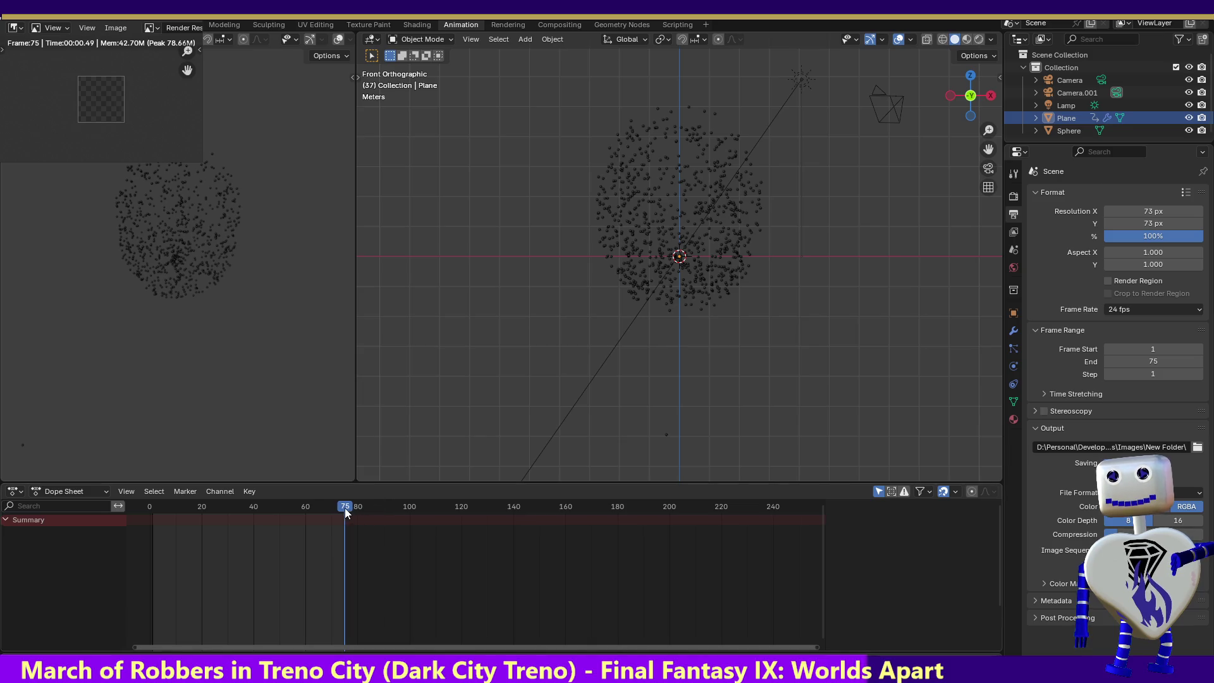
{"action": "left_click_drag", "start_coordinate": [345, 508], "coordinate": [149, 508]}
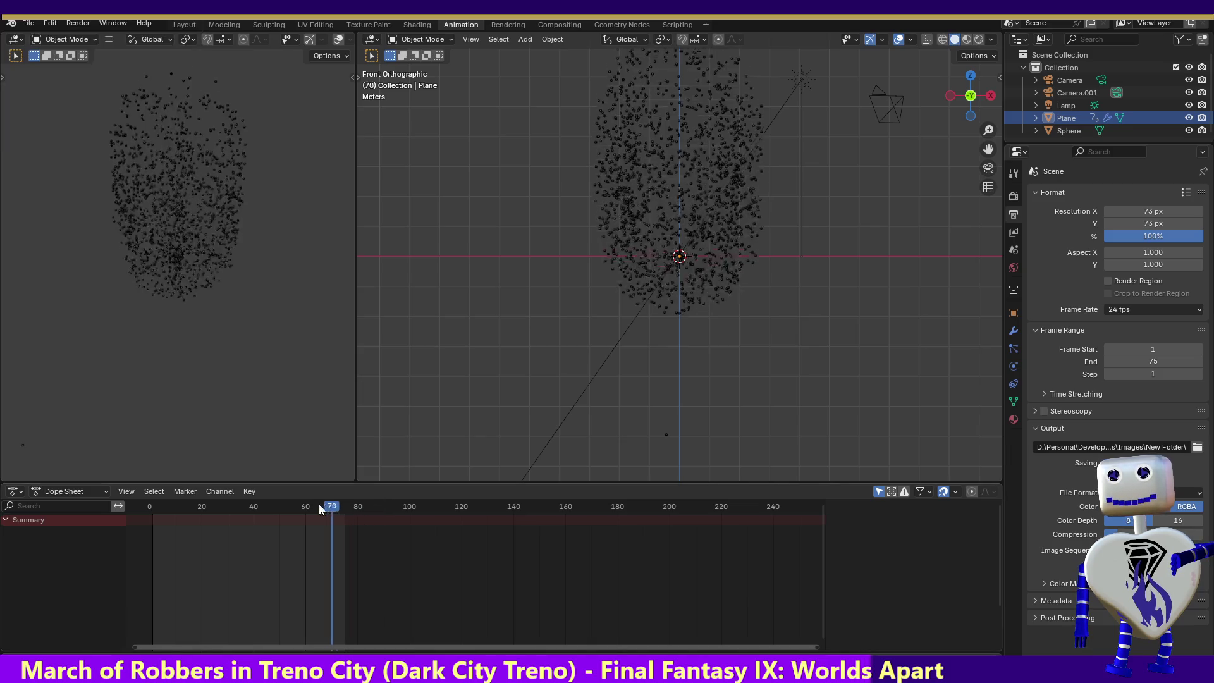
- Scrub the particle growth from frame 1 to 74, then switch to the sprite sheet maker
{"action": "left_click", "coordinate": [153, 504]}
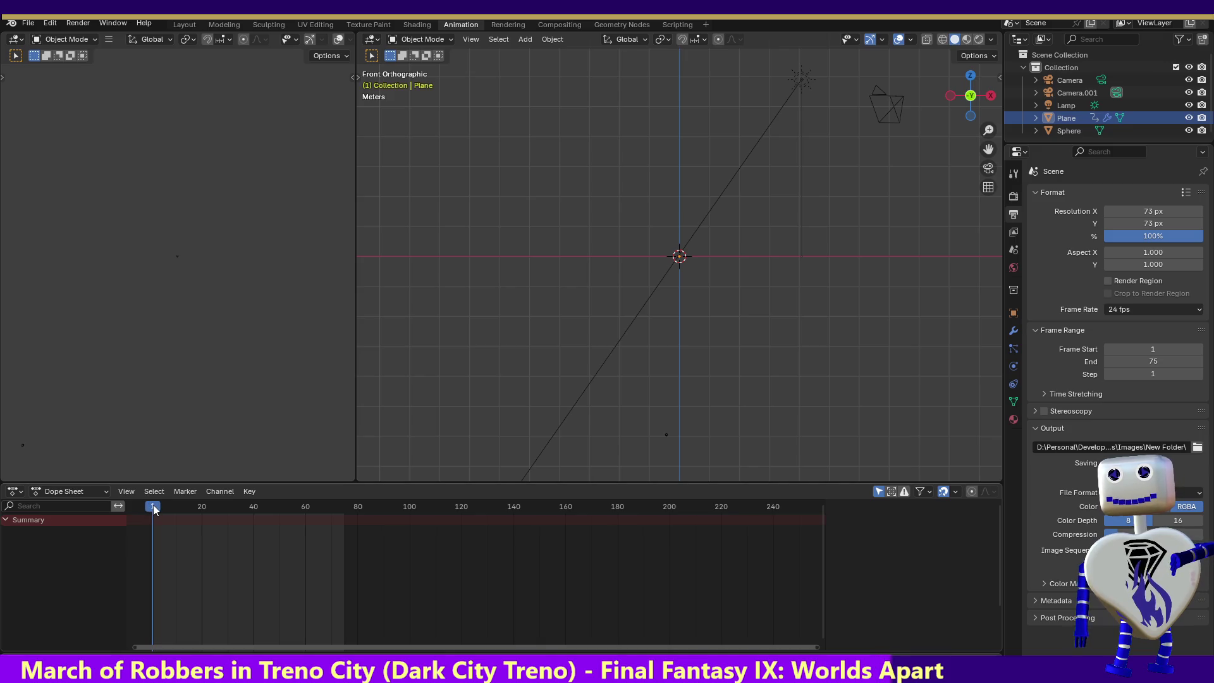
{"action": "left_click_drag", "start_coordinate": [153, 505], "coordinate": [342, 517]}
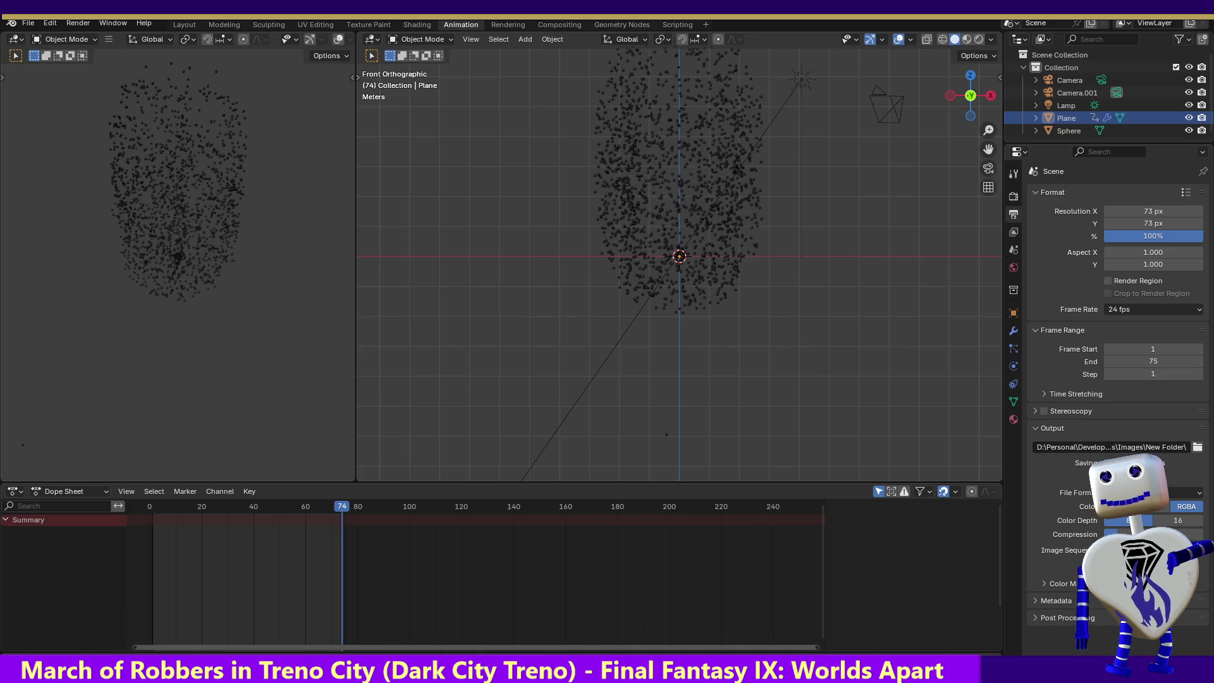
{"action": "key", "text": "alt+Tab"}
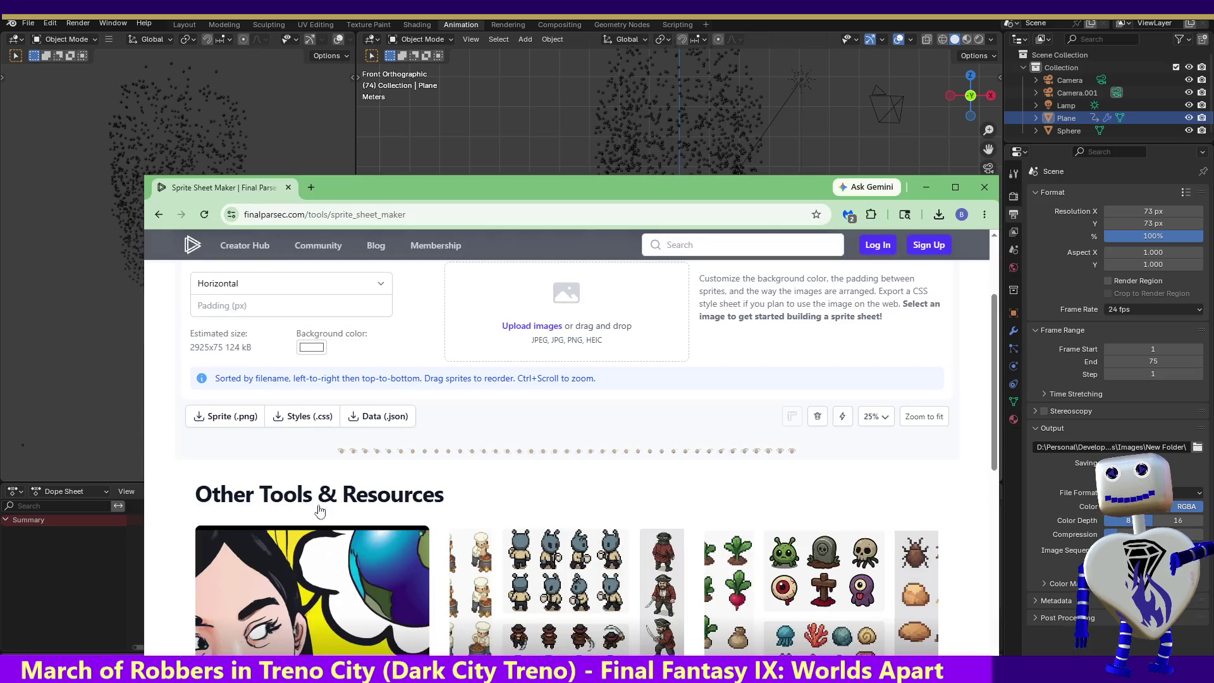
- Reload the page, choose the Horizontal layout and drop in the particle-cloud frames
{"action": "key", "text": "F5"}
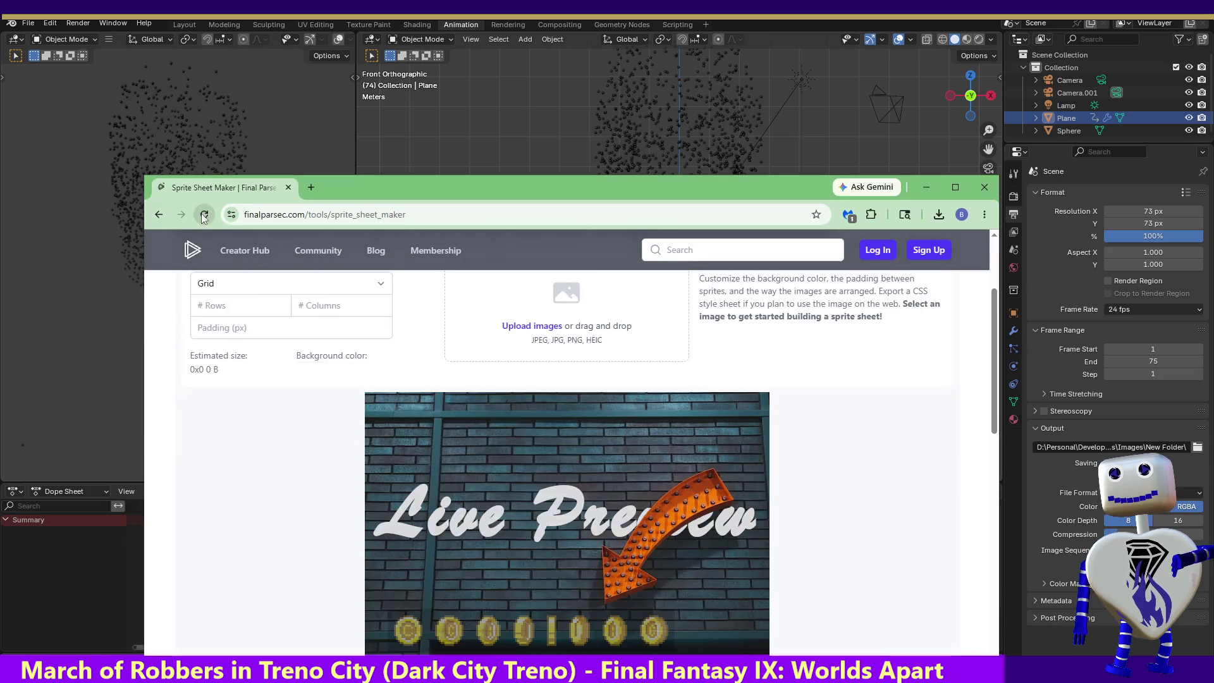
{"action": "left_click", "coordinate": [292, 285]}
{"action": "left_click", "coordinate": [275, 320]}
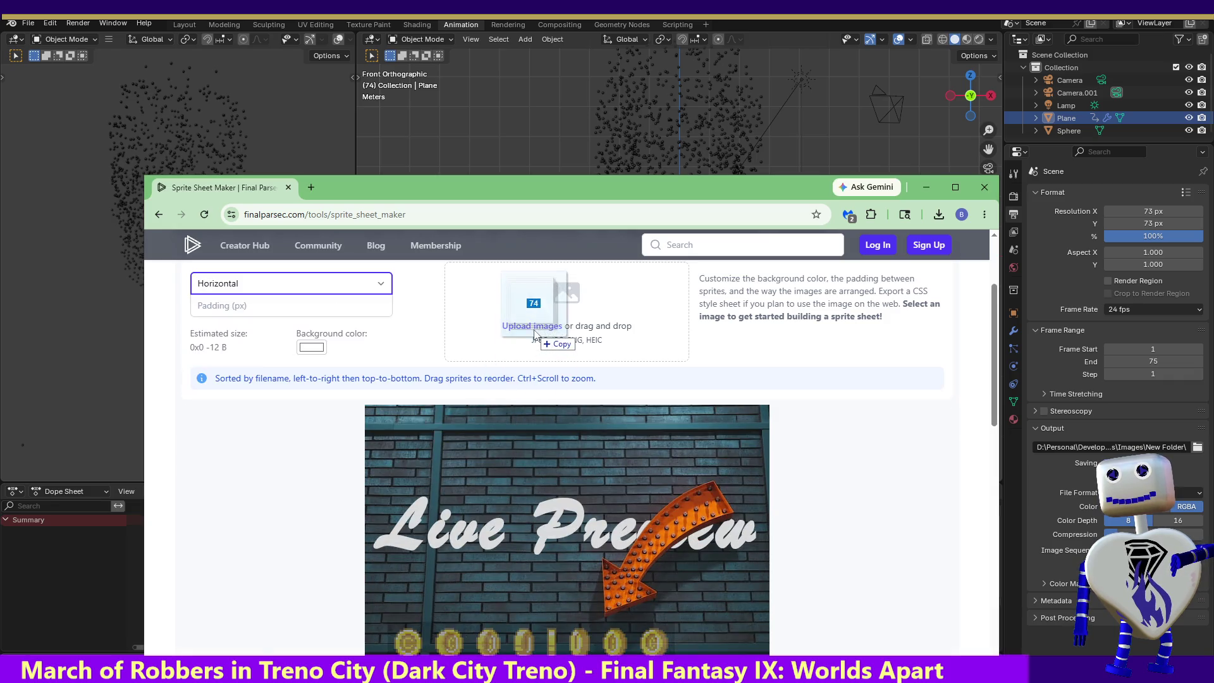
{"action": "left_click_drag", "start_coordinate": [509, 466], "coordinate": [541, 318]}
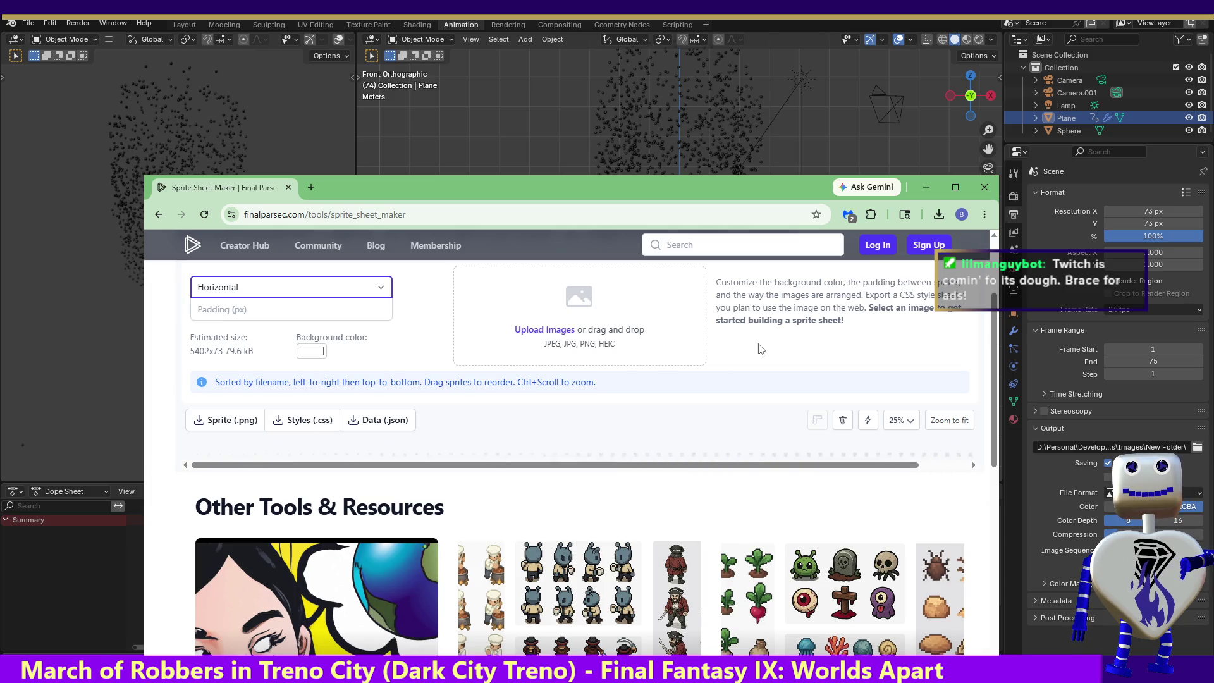
- Download the 5402 × 73 sprite sheet PNG and show it in its folder
{"action": "left_click", "coordinate": [939, 215]}
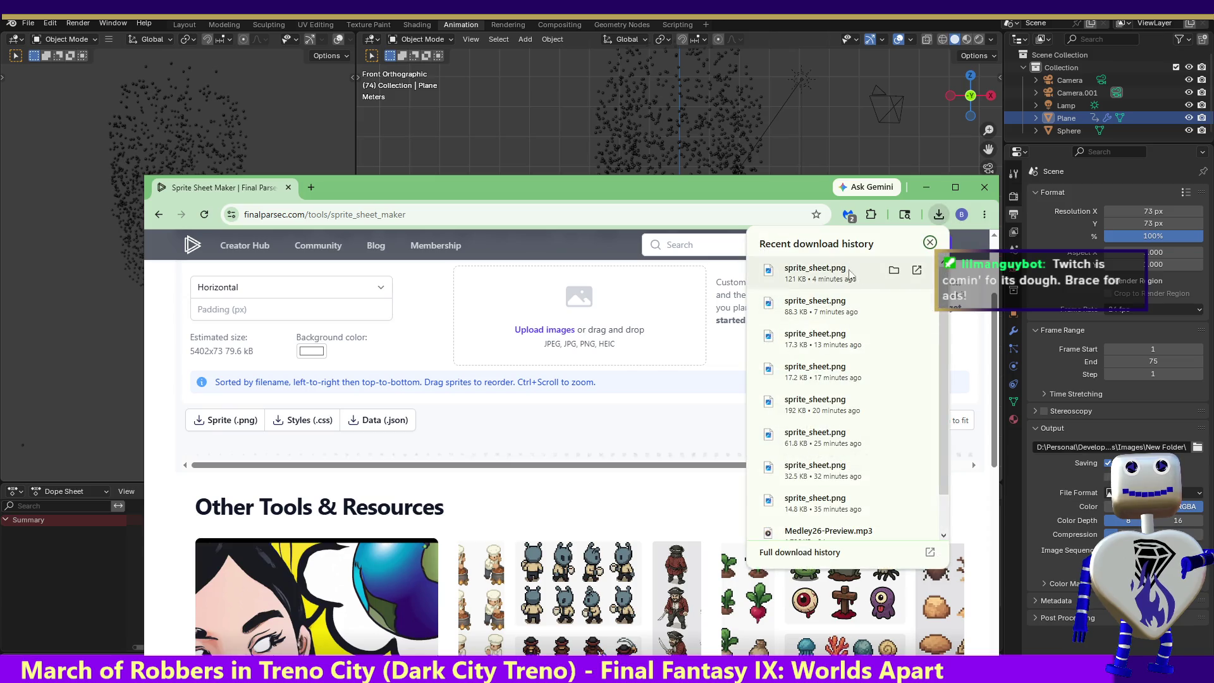
{"action": "left_click", "coordinate": [245, 424]}
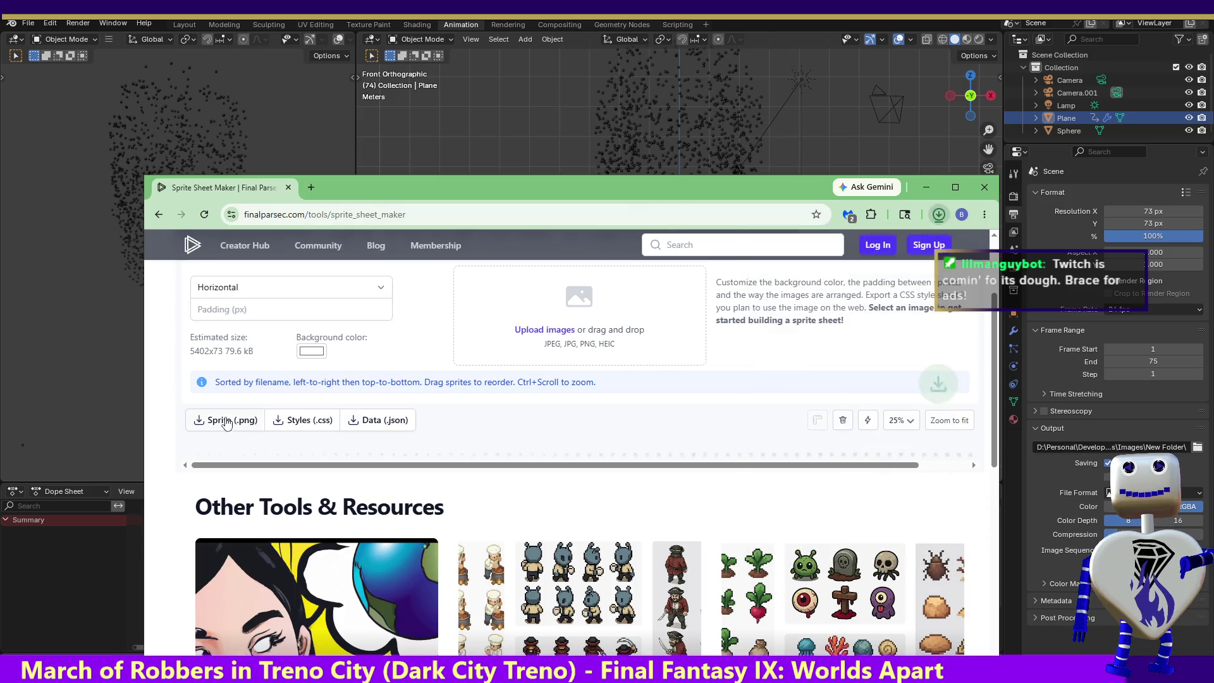
{"action": "left_click", "coordinate": [905, 246]}
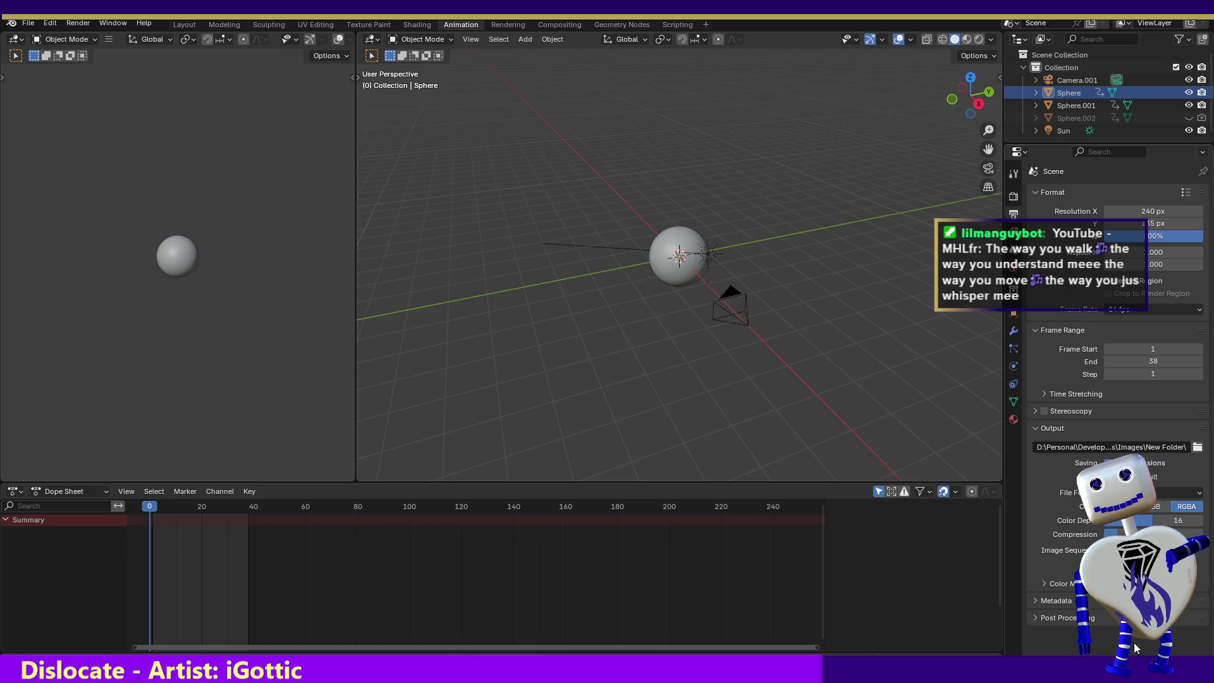
- Set the sphere scene resolution to 48 × 48 pixels and render all animation frames
{"action": "left_click", "coordinate": [1129, 210]}
{"action": "type", "text": "48"}
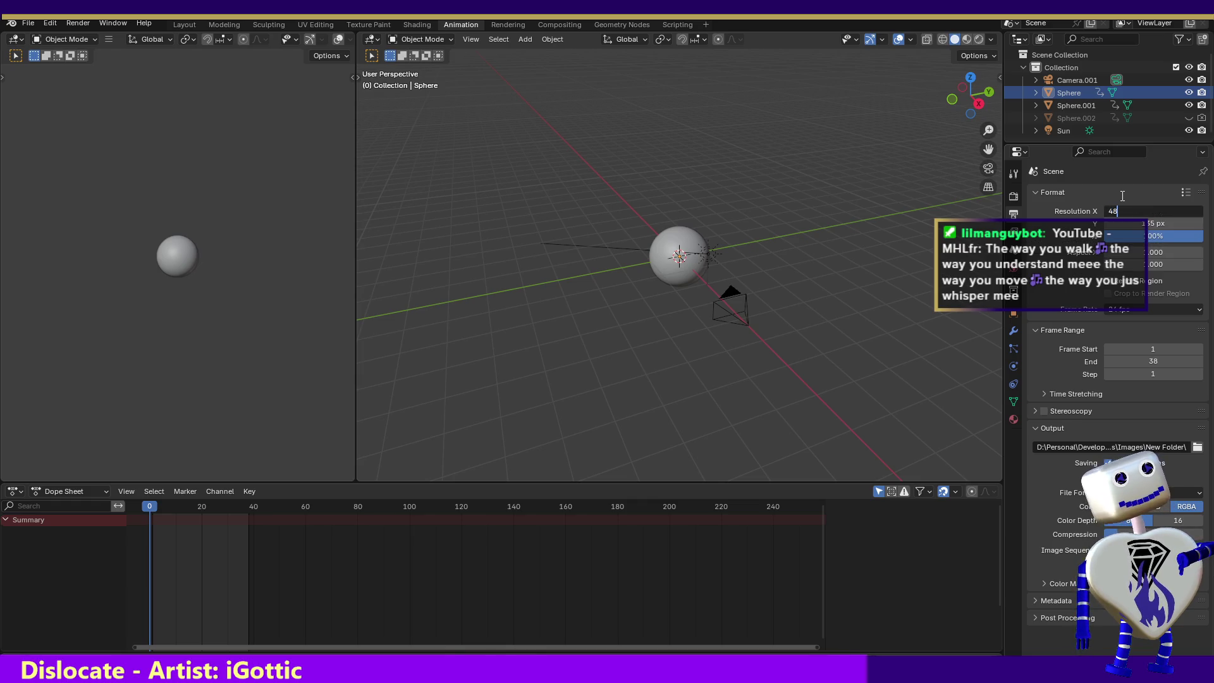
{"action": "key", "text": "Return"}
{"action": "left_click", "coordinate": [1153, 221]}
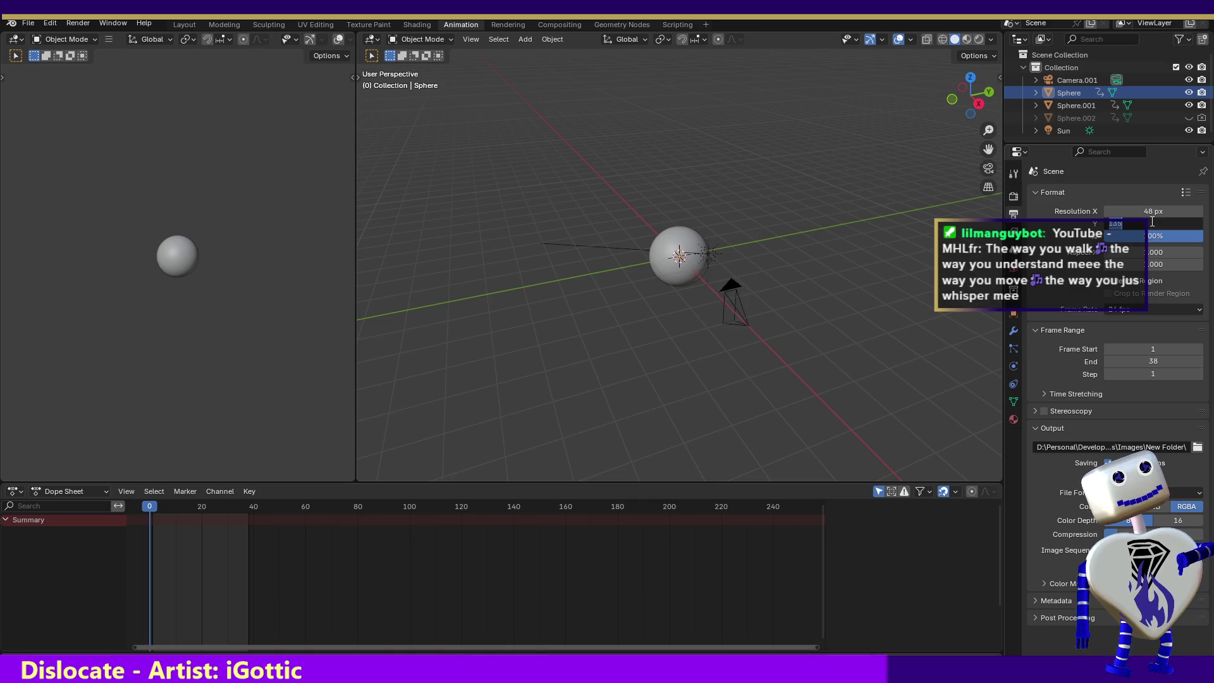
{"action": "type", "text": "48"}
{"action": "key", "text": "Return"}
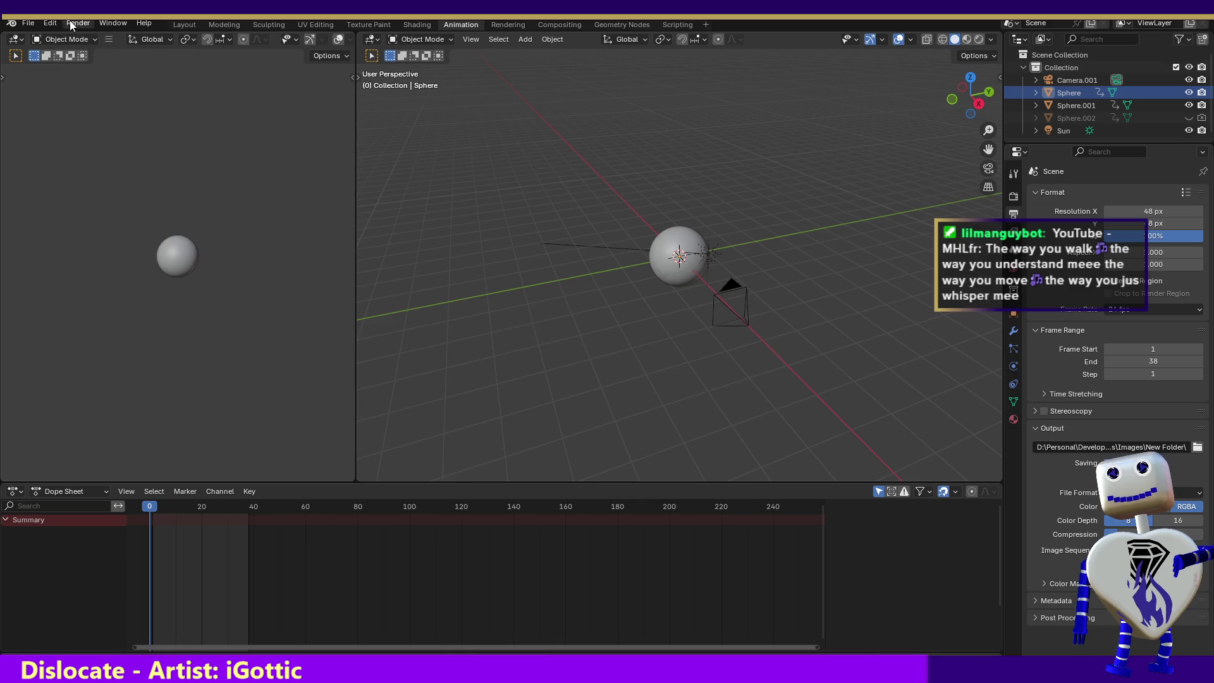
{"action": "left_click", "coordinate": [52, 23]}
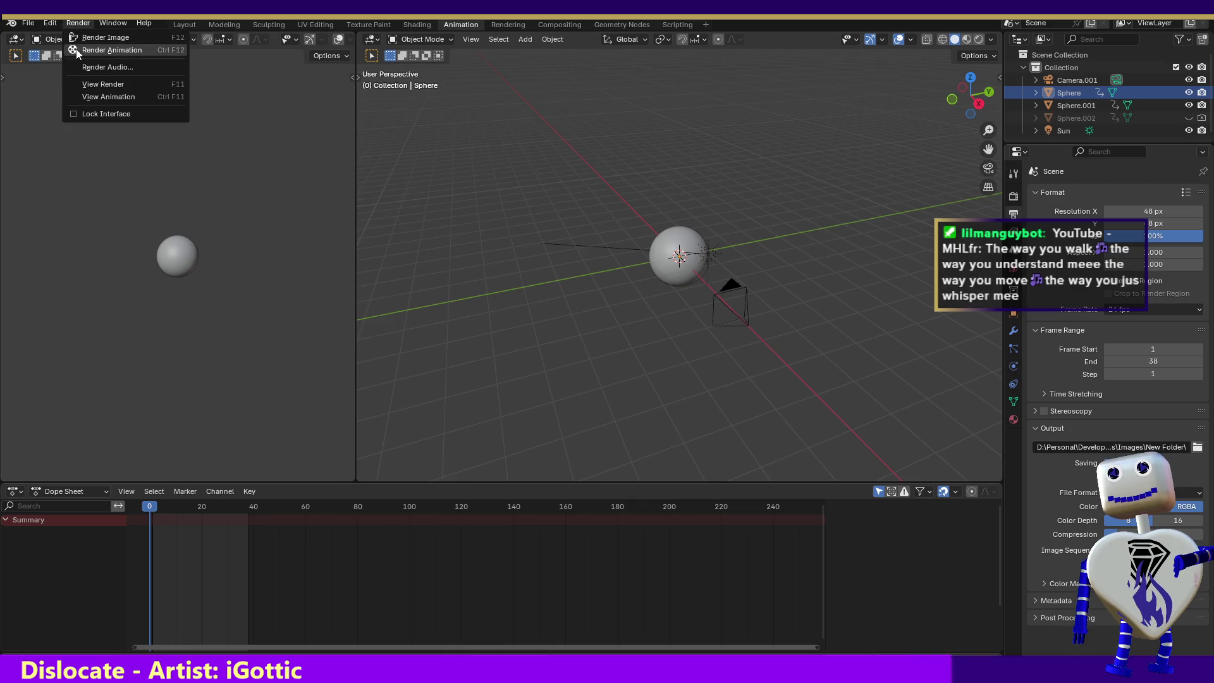
{"action": "mouse_move", "coordinate": [78, 23]}
{"action": "left_click", "coordinate": [95, 38]}
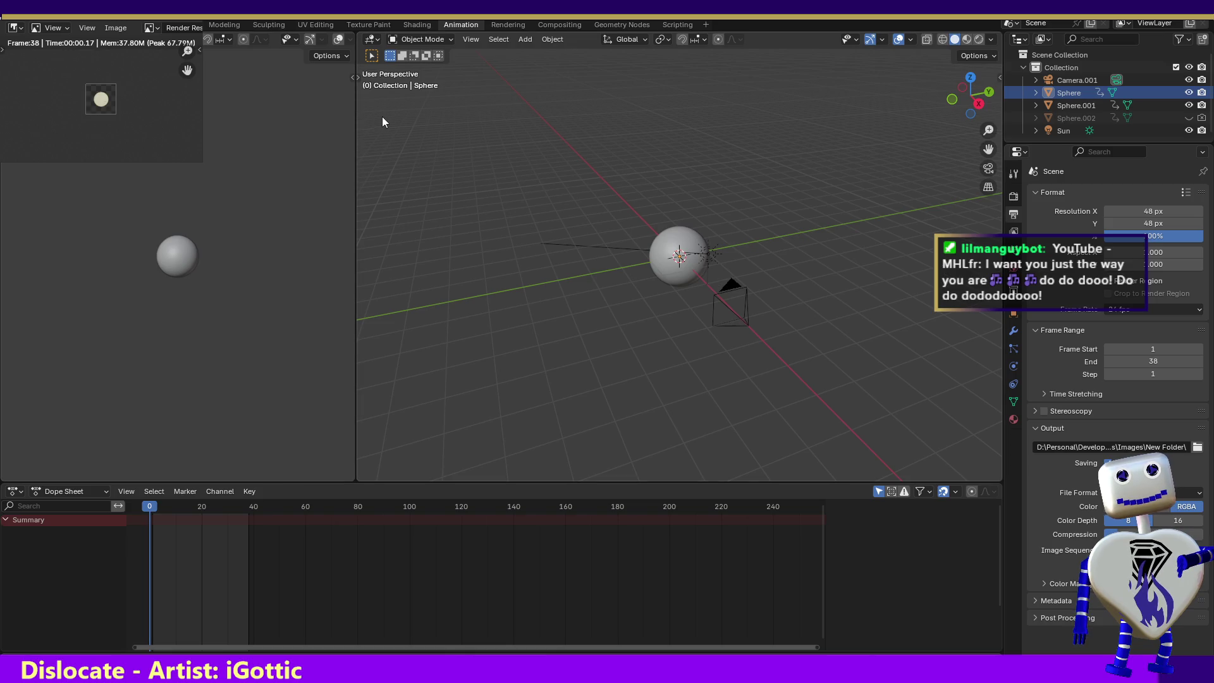
{"action": "scroll", "coordinate": [475, 570], "scroll_direction": "down", "scroll_amount": 1}
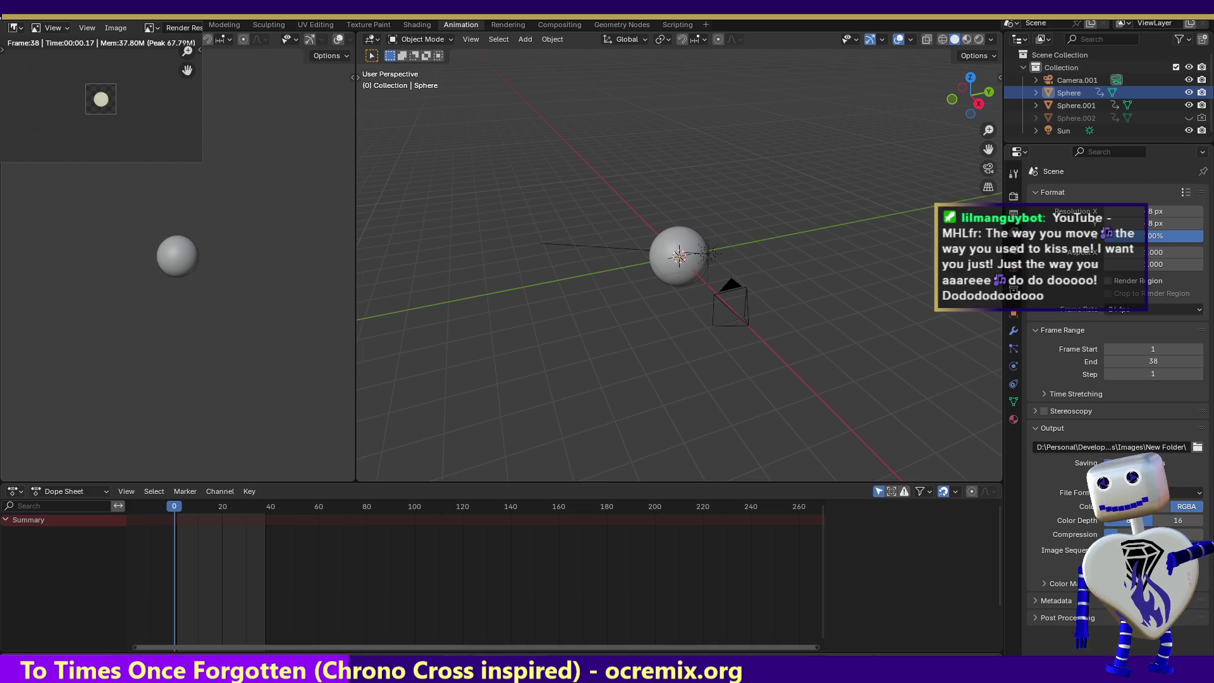
- Switch from Blender back to the Chrome window with the Sprite Sheet Maker
{"action": "key", "text": "alt+Tab"}
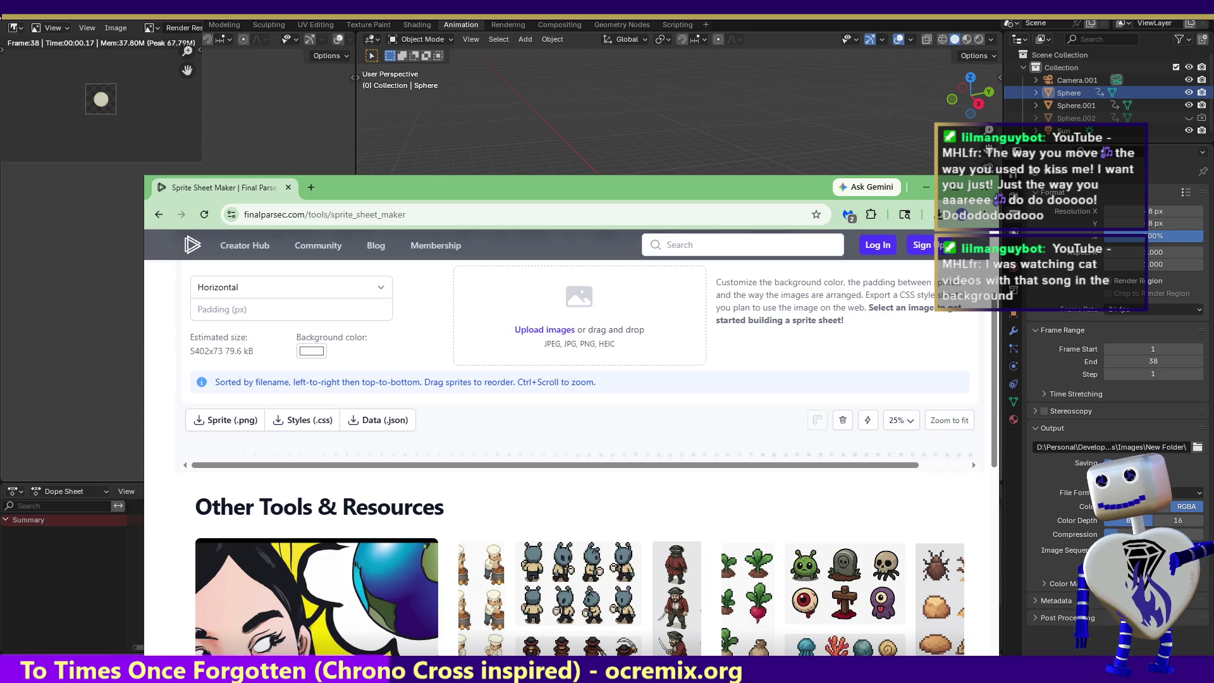
- Clear the page selection and reload the Sprite Sheet Maker to drop the old 5402×73 sheet
{"action": "key", "text": "ctrl+a"}
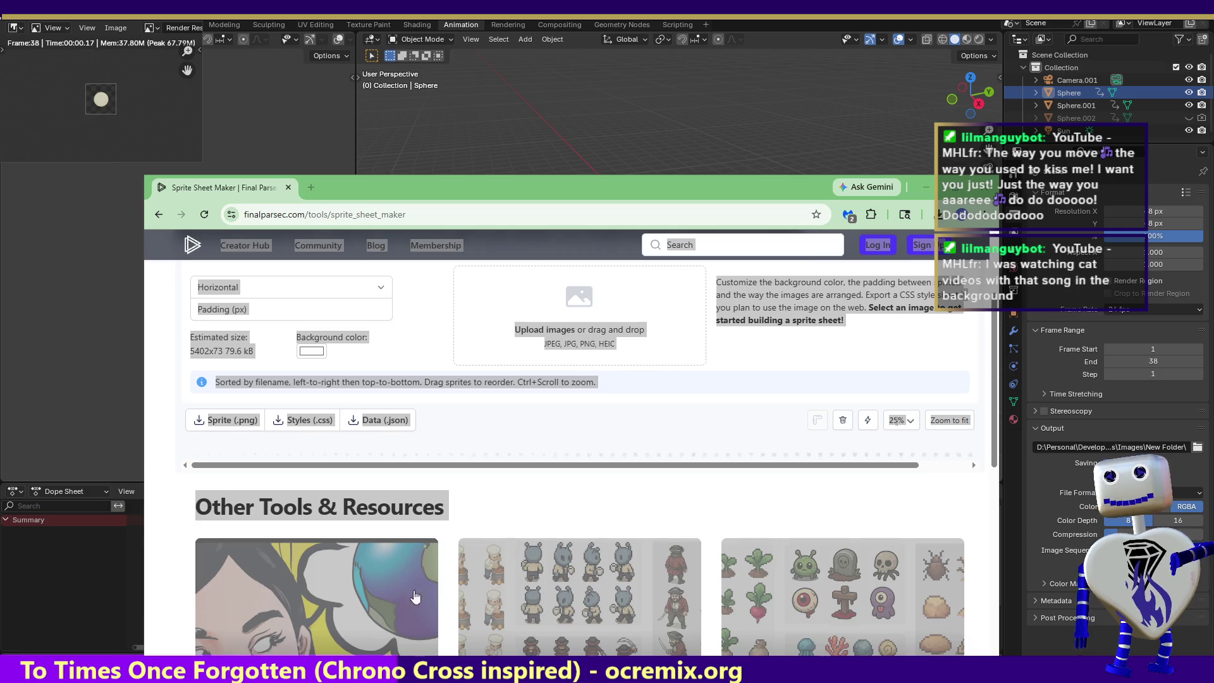
{"action": "left_click", "coordinate": [534, 412]}
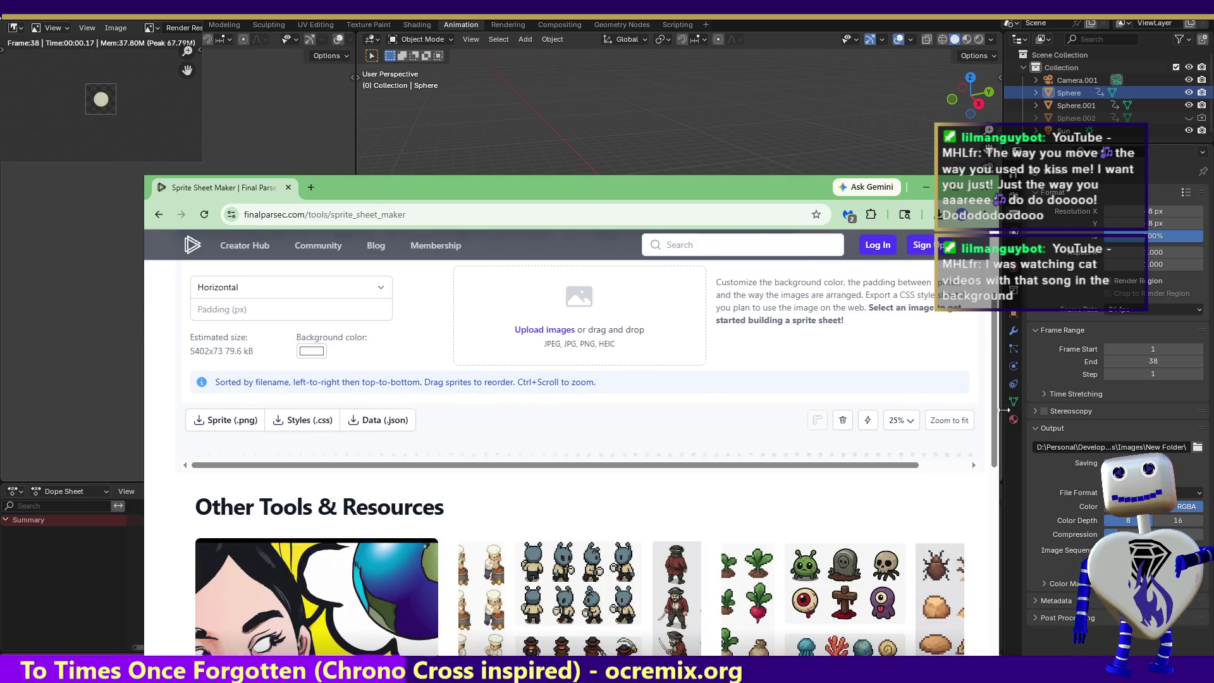
{"action": "scroll", "coordinate": [569, 380], "scroll_direction": "up", "scroll_amount": 3}
{"action": "left_click", "coordinate": [292, 431]}
{"action": "left_click", "coordinate": [293, 470]}
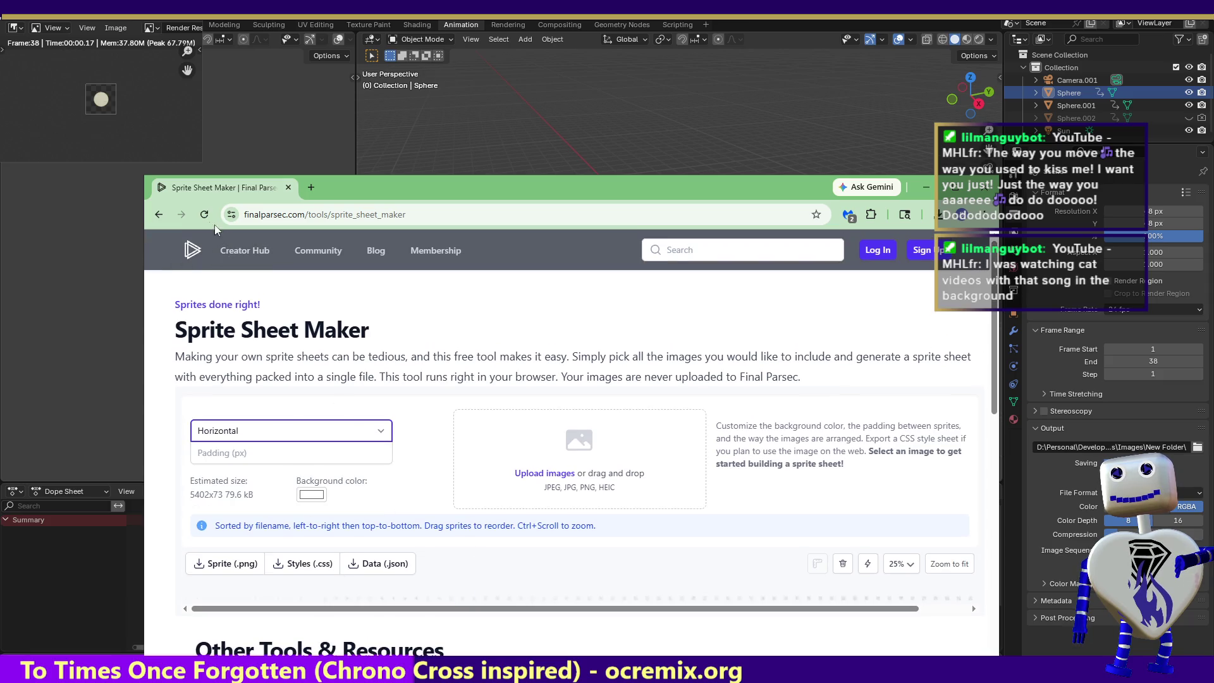
{"action": "left_click", "coordinate": [196, 214]}
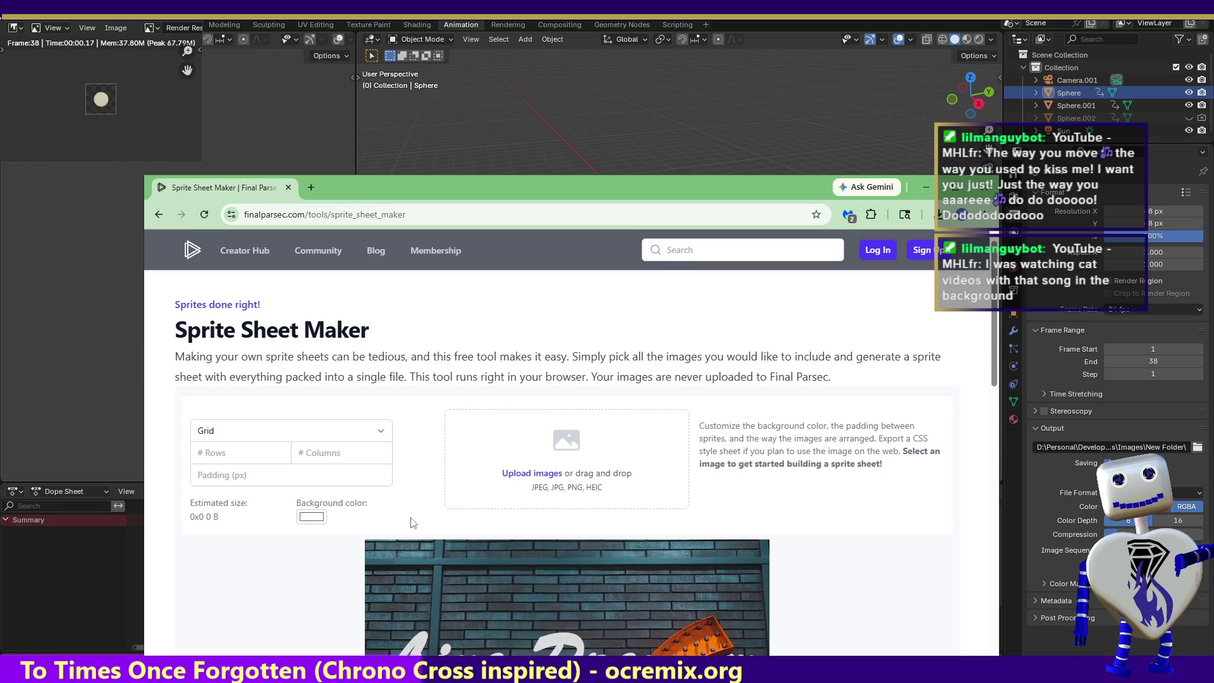
- Choose Horizontal layout, load the 38 sphere frames into a 1824×48 sheet and download sprite_sheet.png
{"action": "left_click", "coordinate": [291, 430]}
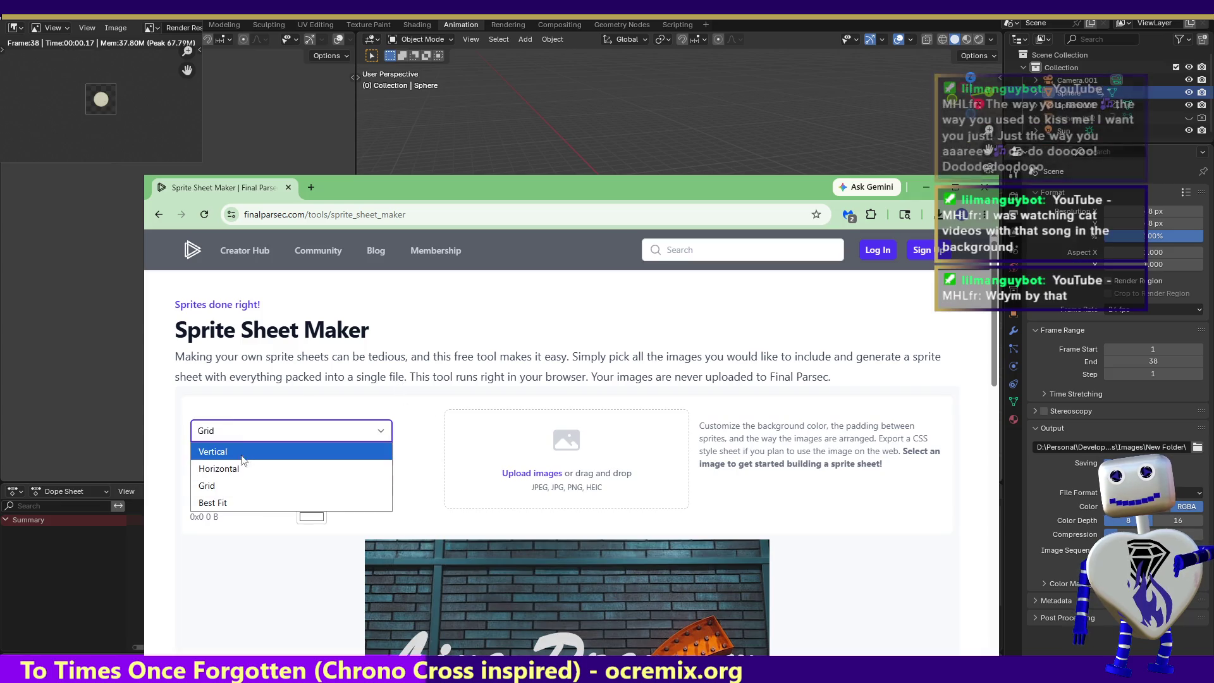
{"action": "left_click", "coordinate": [293, 469]}
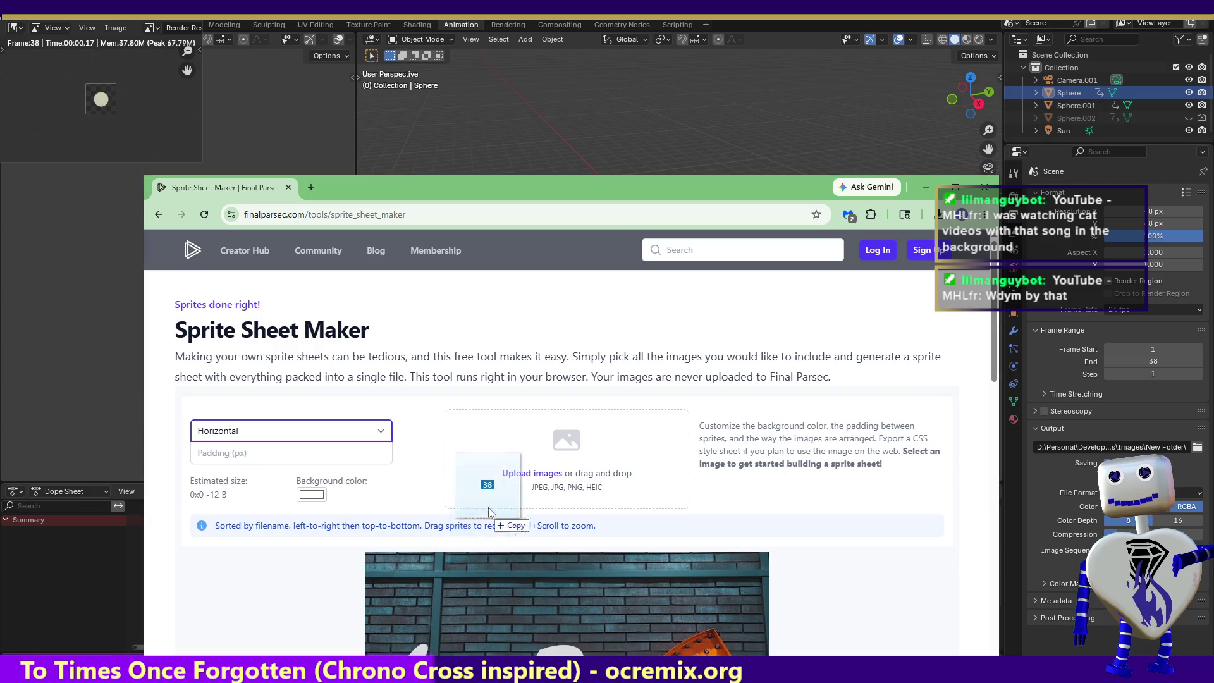
{"action": "left_click_drag", "start_coordinate": [516, 434], "coordinate": [494, 456]}
{"action": "scroll", "coordinate": [268, 442], "scroll_direction": "down", "scroll_amount": 2}
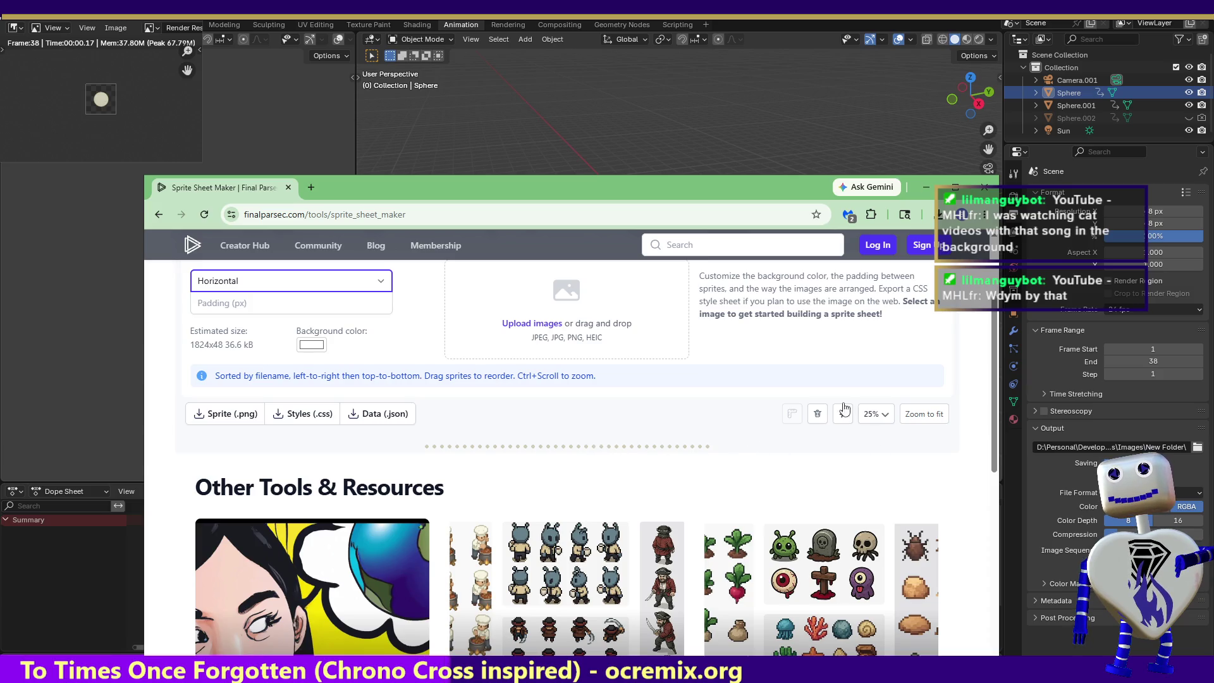
{"action": "left_click", "coordinate": [205, 418]}
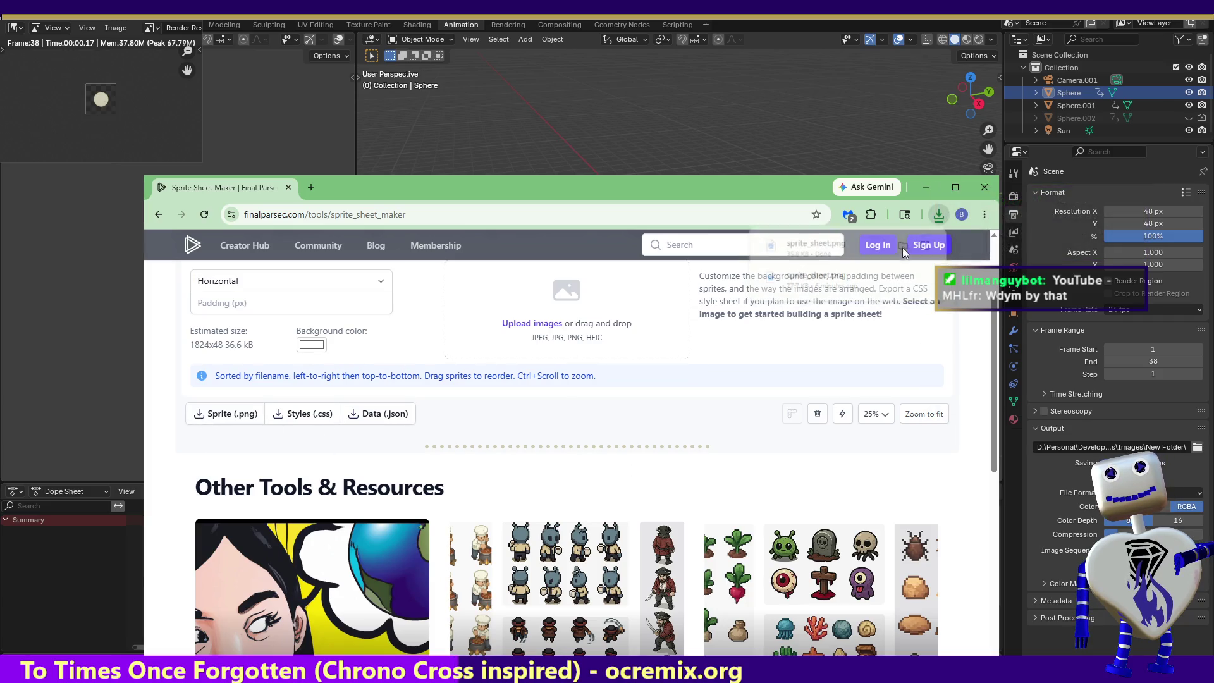
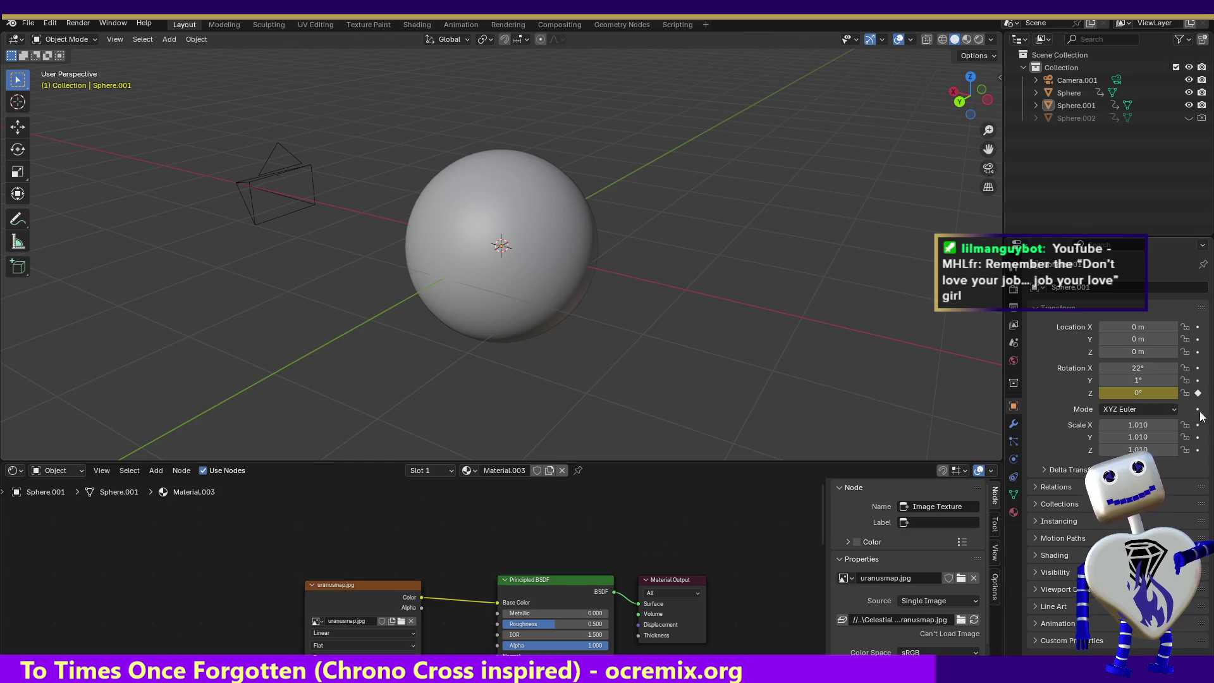
- Set the render output resolution to 75 × 75 pixels in Output properties
{"action": "left_click", "coordinate": [1013, 306]}
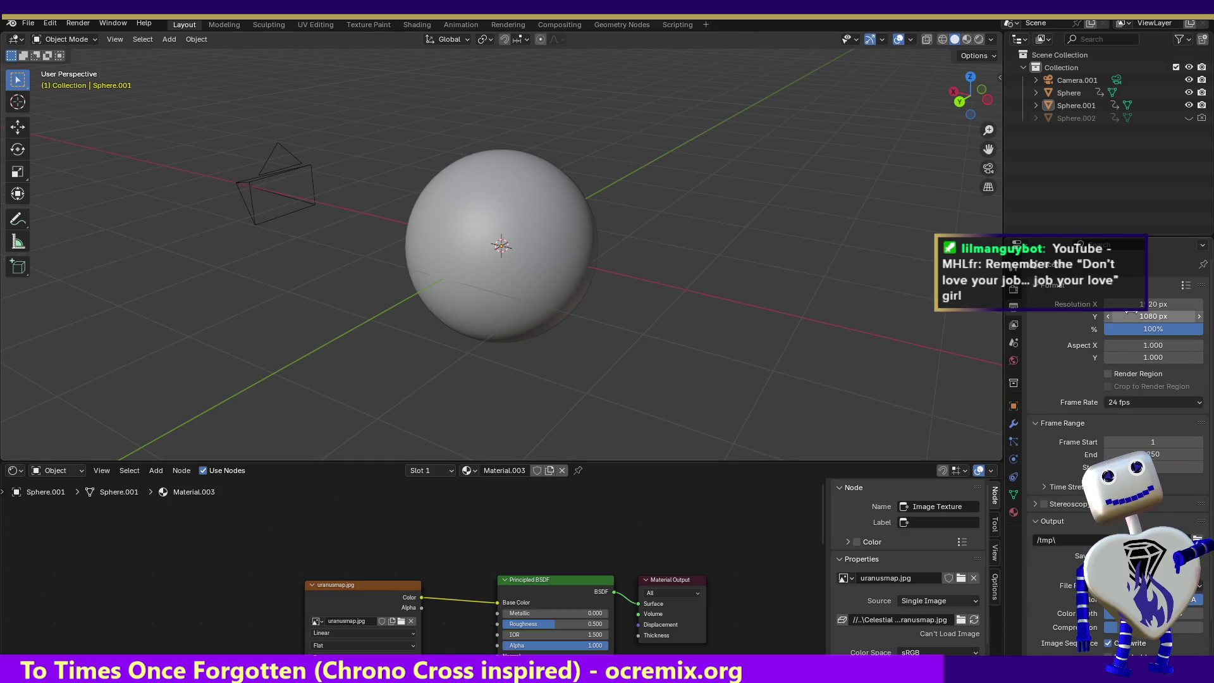
{"action": "left_click", "coordinate": [1151, 305]}
{"action": "type", "text": "75"}
{"action": "key", "text": "Return"}
{"action": "left_click", "coordinate": [1156, 317]}
{"action": "type", "text": "75"}
{"action": "key", "text": "Return"}
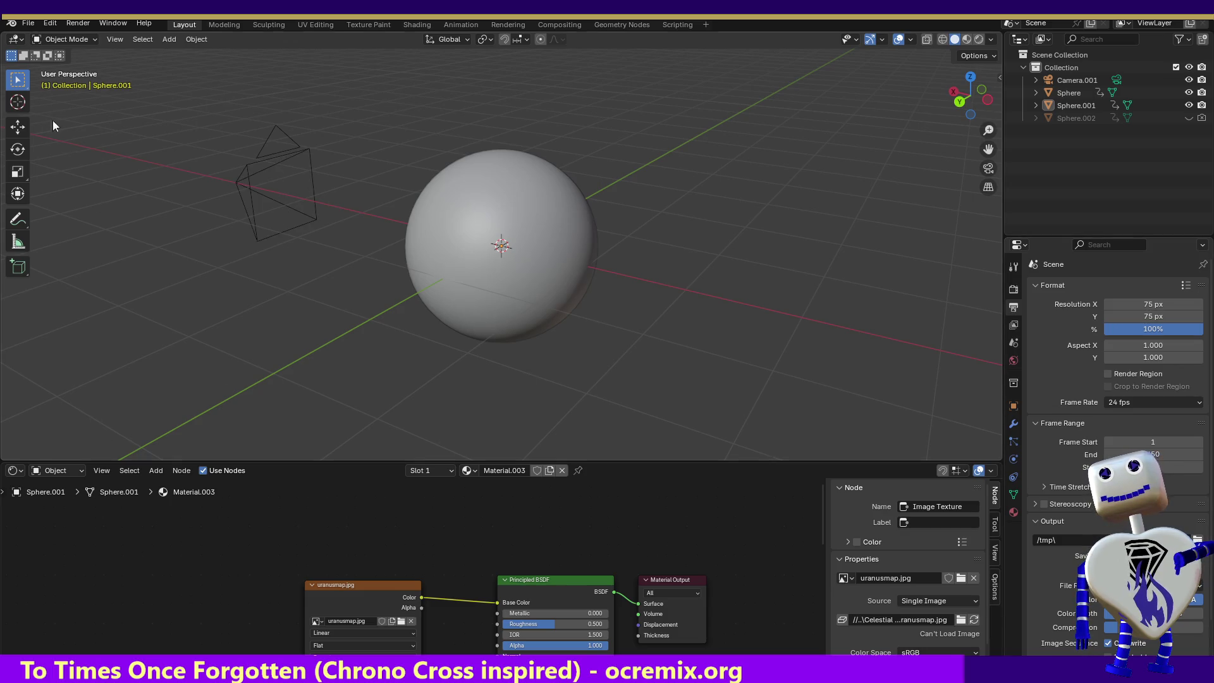
- Render the sphere's full animation and close the render preview window
{"action": "left_click", "coordinate": [68, 26]}
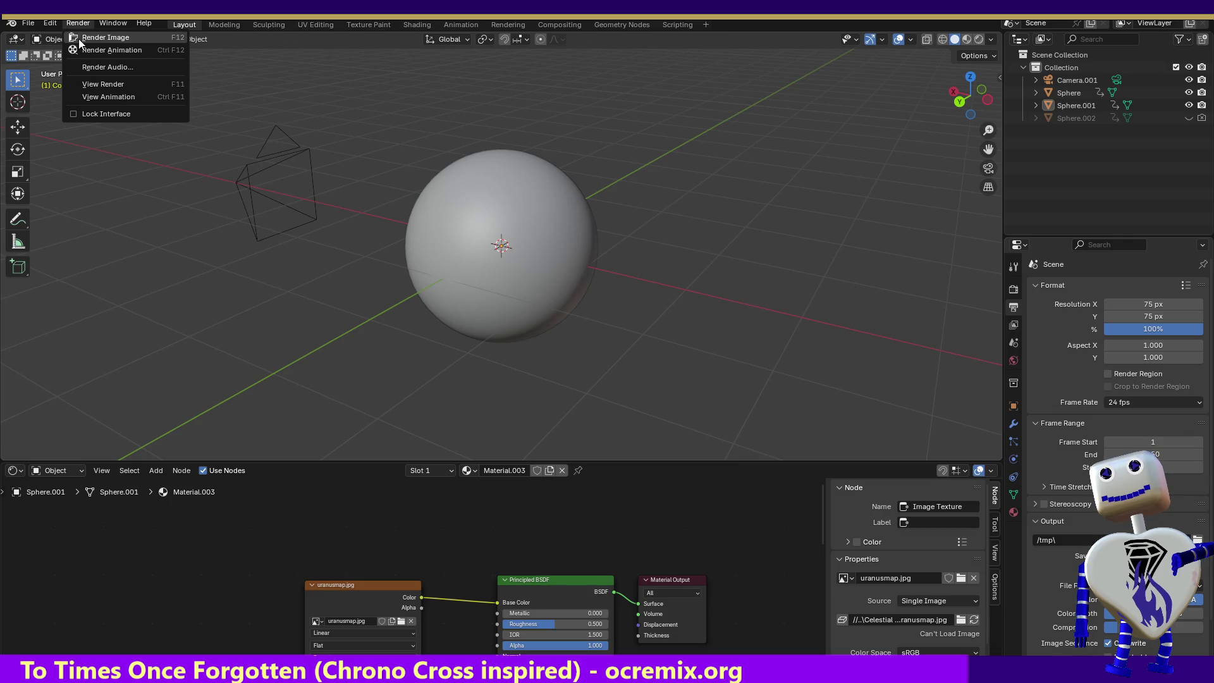
{"action": "left_click", "coordinate": [83, 51]}
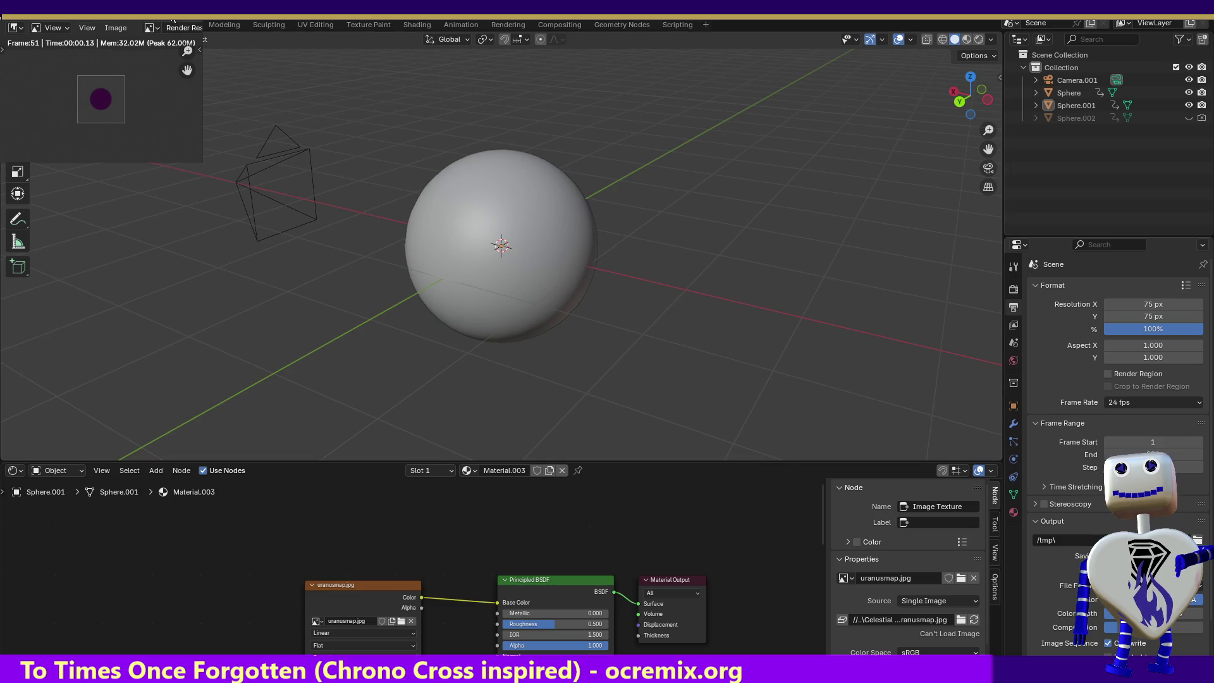
{"action": "left_click", "coordinate": [877, 90]}
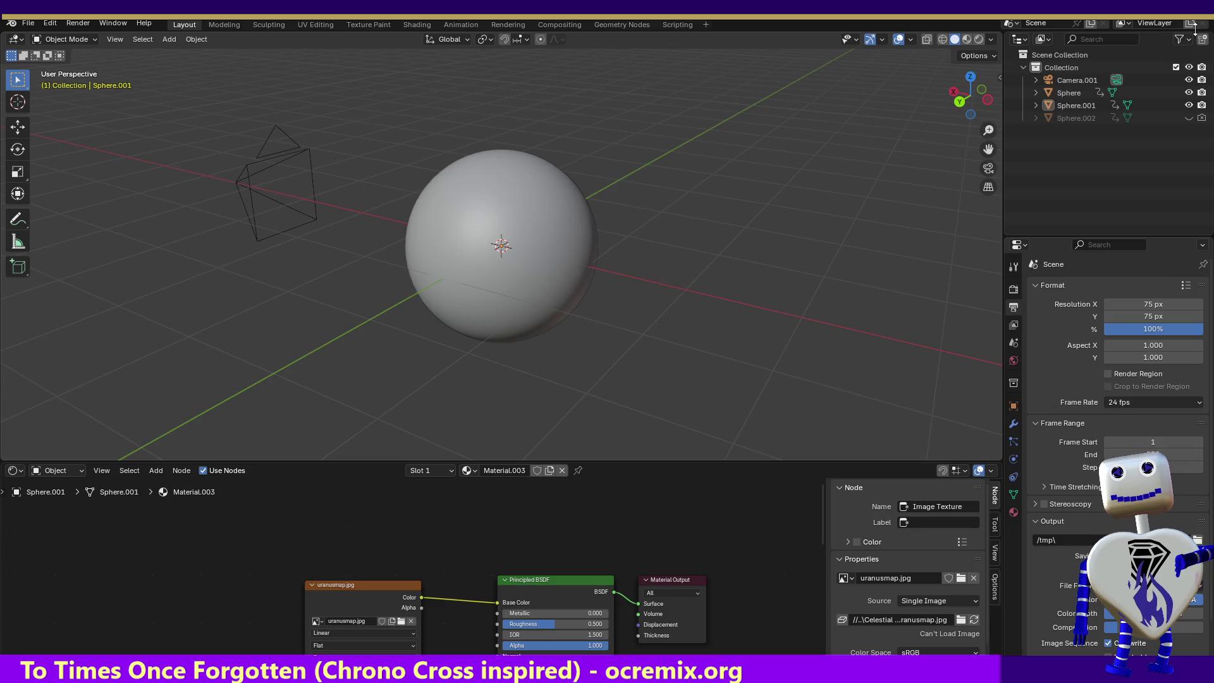
- Enlarge the node editor, quit Uranus.blend with Ctrl+Q and answer the save prompt
{"action": "left_click_drag", "start_coordinate": [387, 462], "coordinate": [401, 293]}
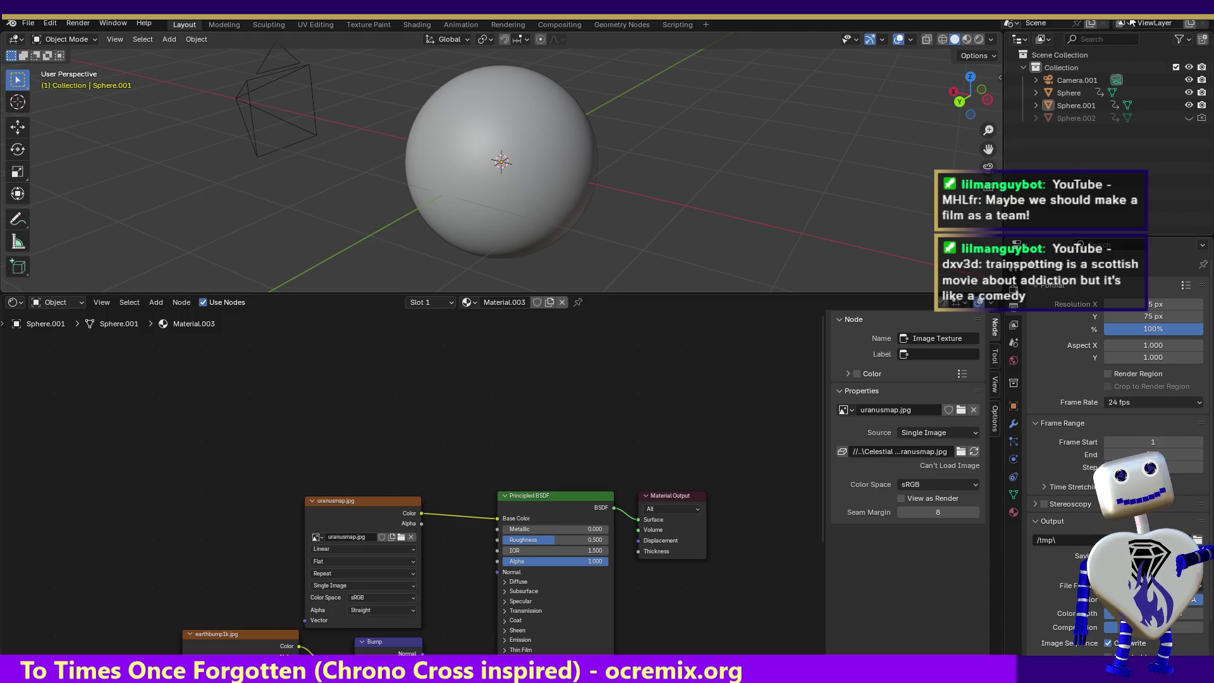
{"action": "key", "text": "ctrl+q"}
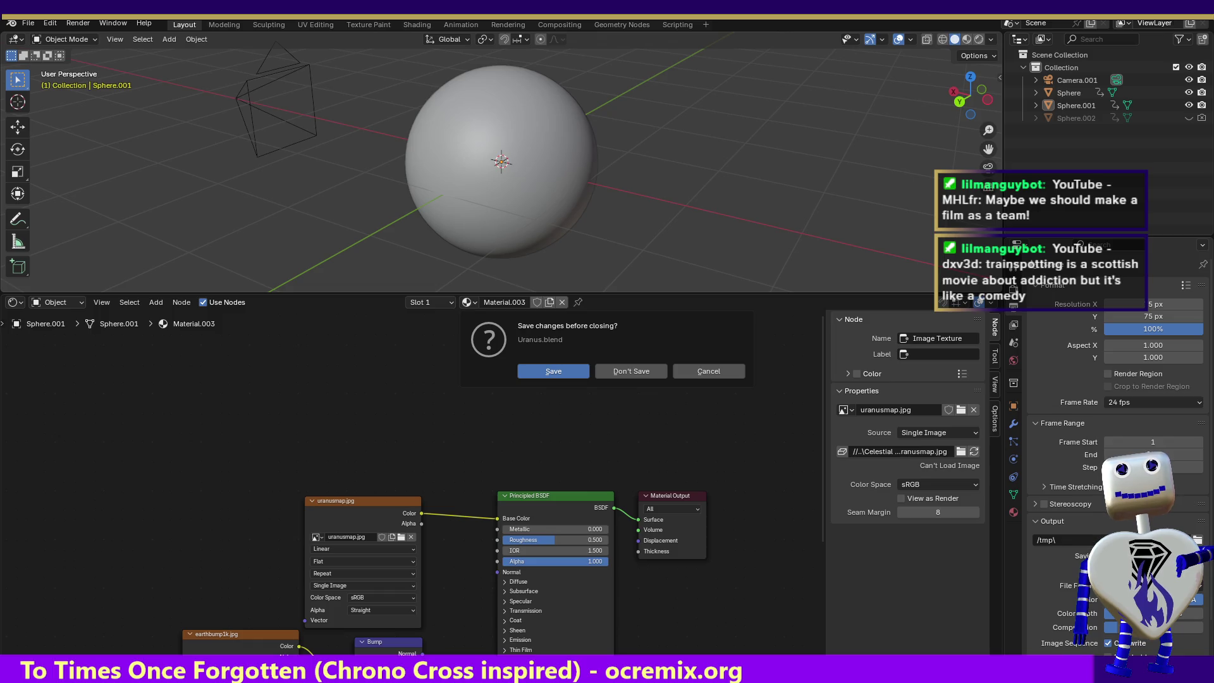
{"action": "left_click", "coordinate": [631, 371]}
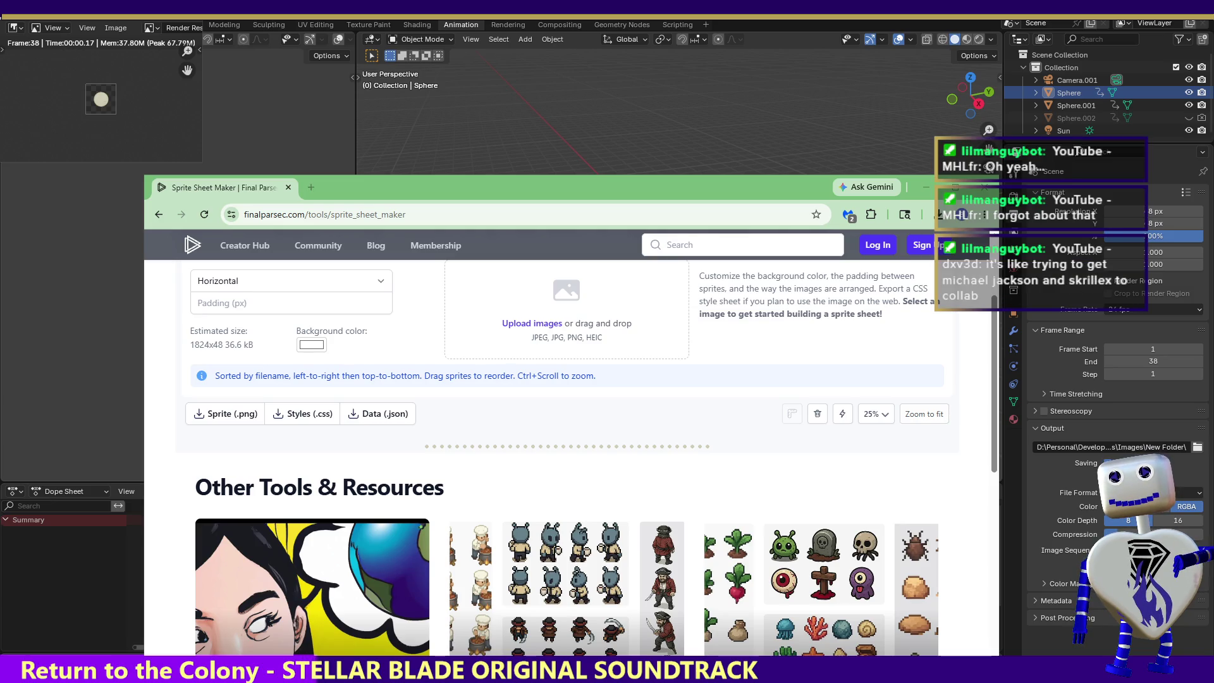
- Switch from the browser back to the Uranus scene in Blender
{"action": "key", "text": "alt+Tab"}
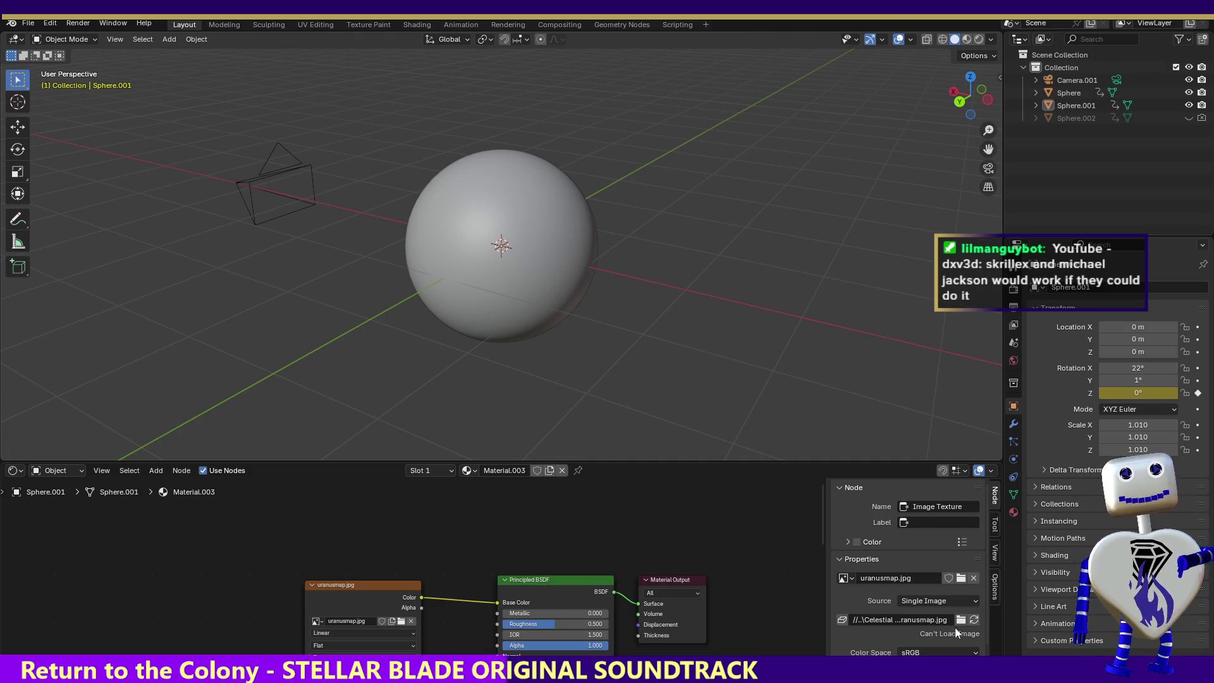
- Set the render output resolution to 75 × 75 pixels in Output properties
{"action": "left_click", "coordinate": [1014, 307]}
{"action": "left_click", "coordinate": [1153, 304]}
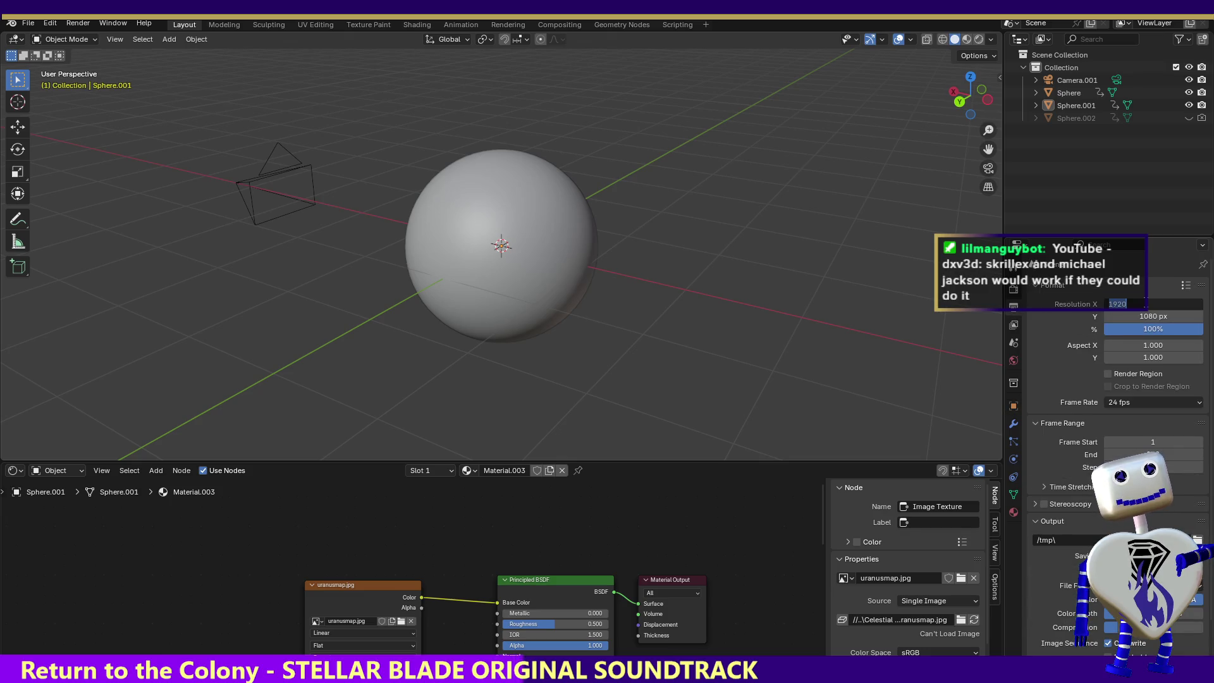
{"action": "type", "text": "75"}
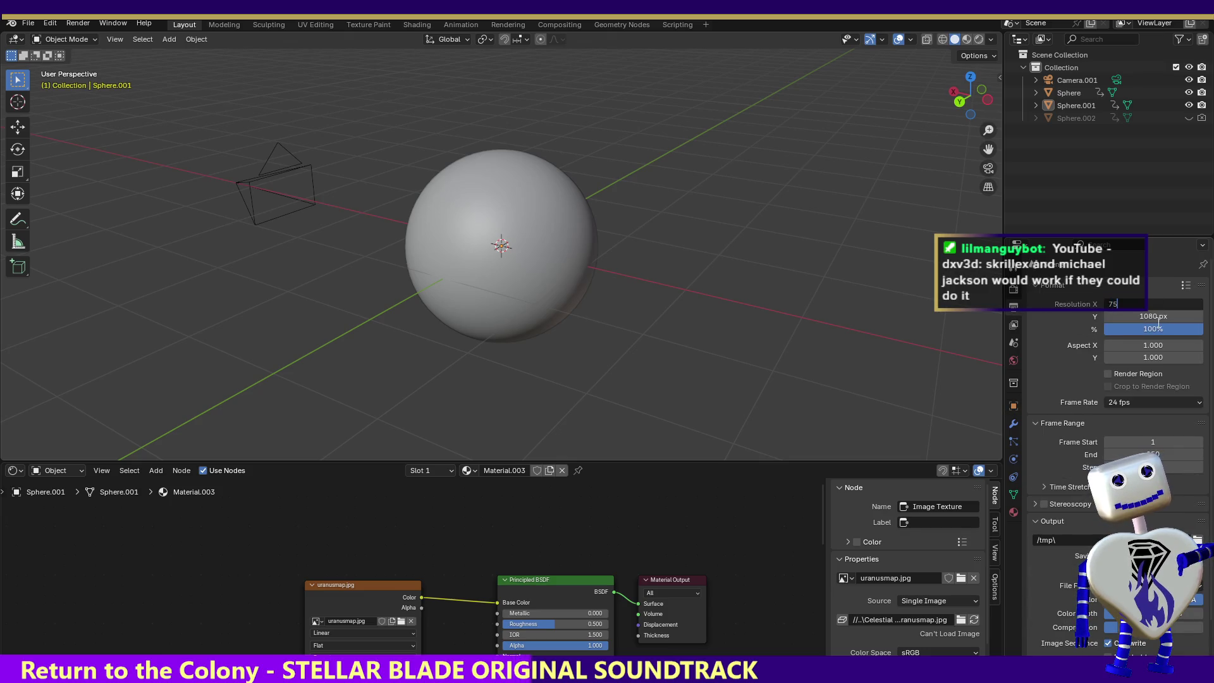
{"action": "key", "text": "Return"}
{"action": "left_click", "coordinate": [1153, 316]}
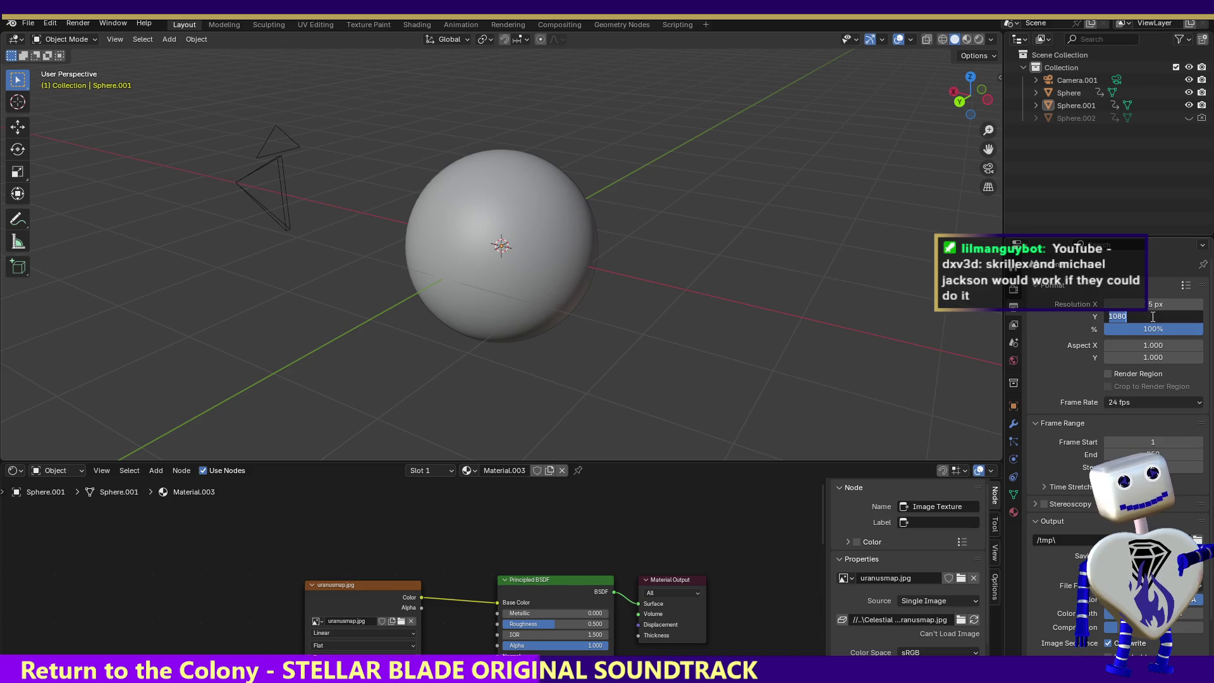
{"action": "type", "text": "75"}
{"action": "key", "text": "Return"}
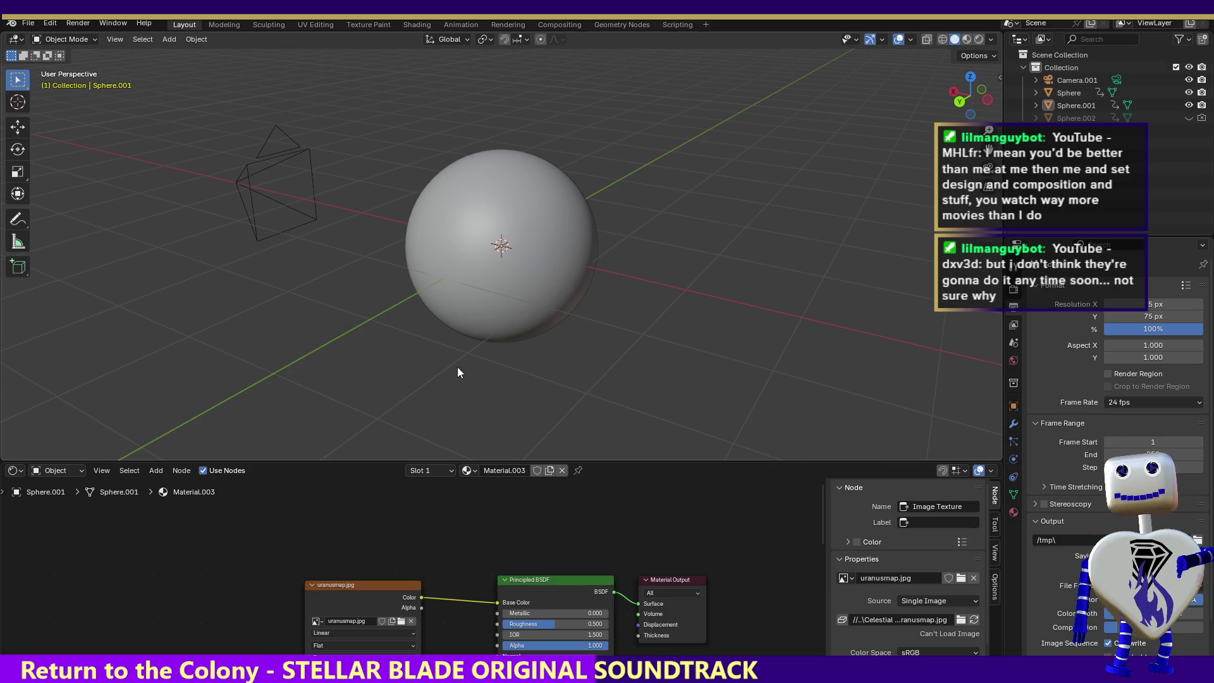
- Render the full animation, close the preview and enlarge the node editor area
{"action": "left_click", "coordinate": [83, 24]}
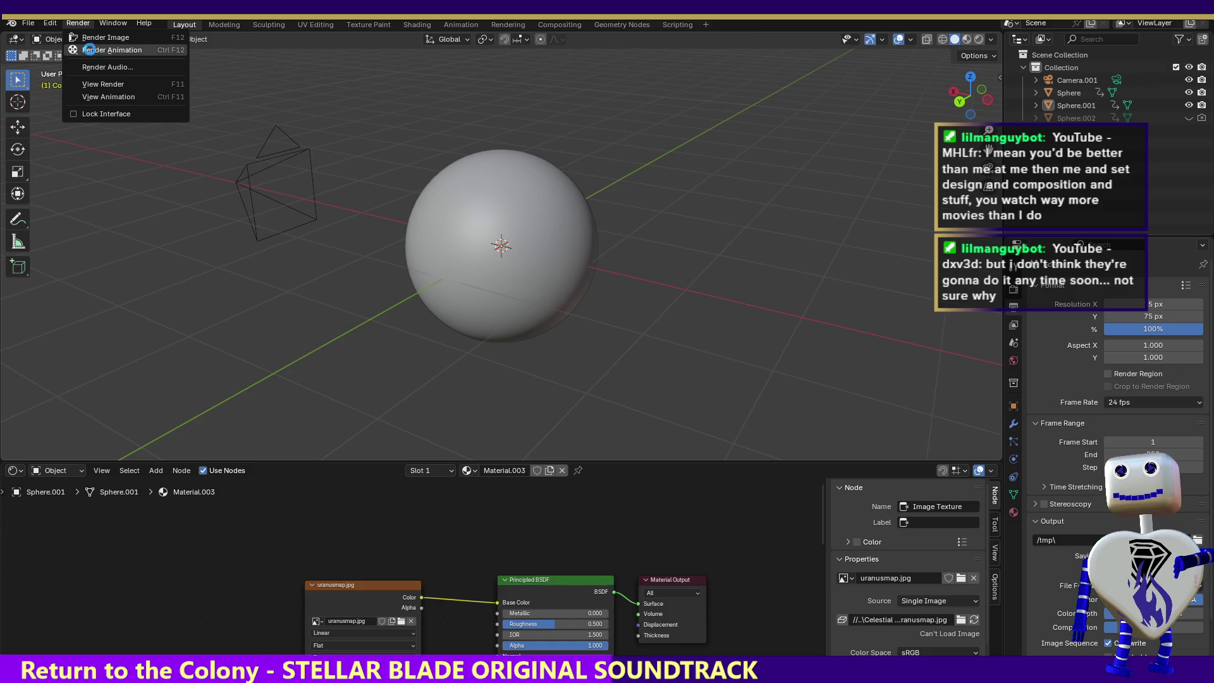
{"action": "left_click", "coordinate": [90, 49]}
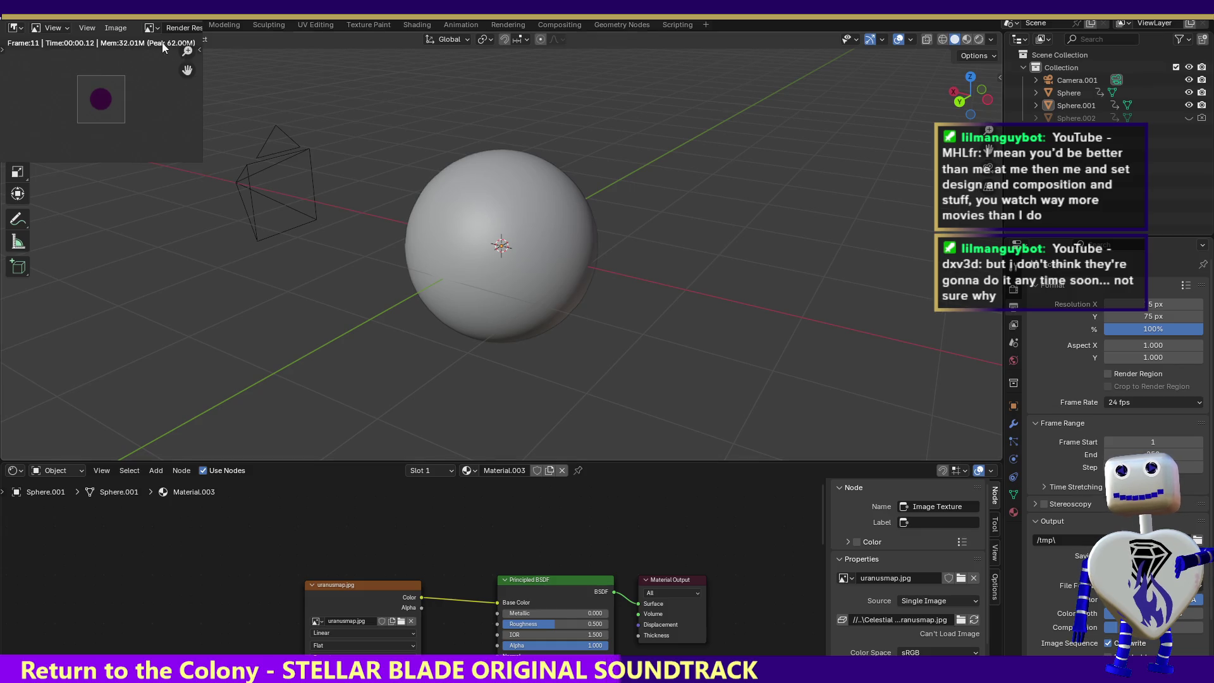
{"action": "left_click", "coordinate": [108, 237]}
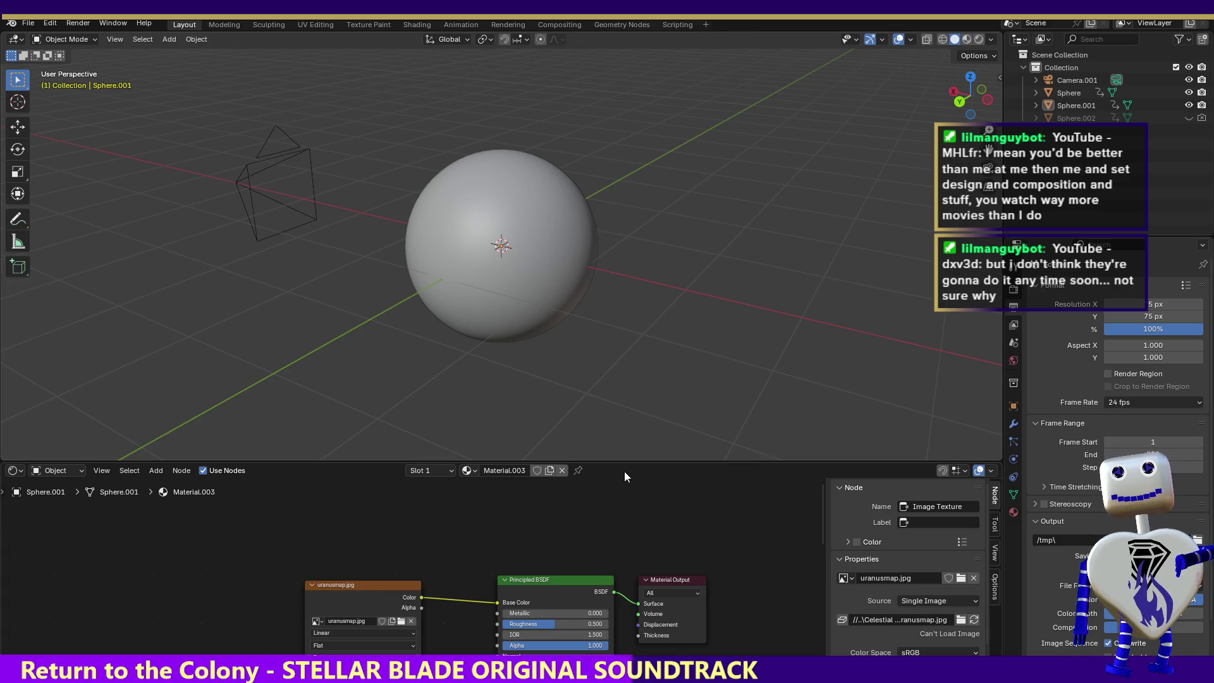
{"action": "left_click_drag", "start_coordinate": [626, 461], "coordinate": [645, 252]}
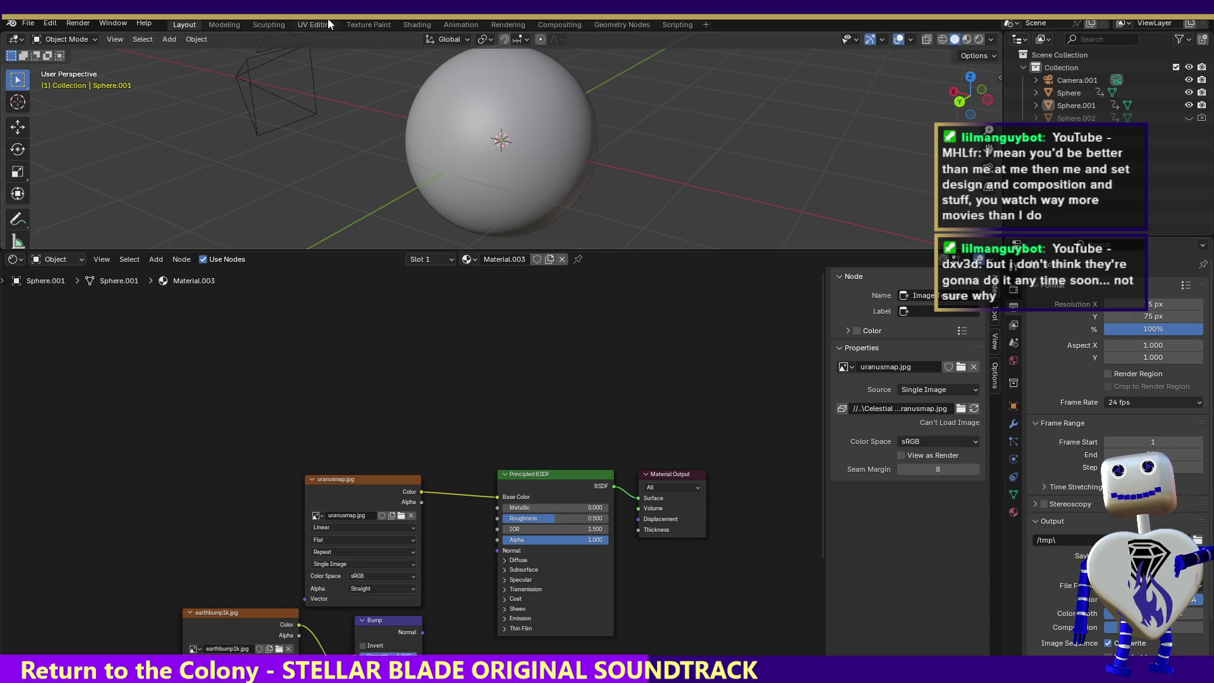
- Quit Uranus.blend with Ctrl+Q and answer the save-changes prompt
{"action": "key", "text": "ctrl+q"}
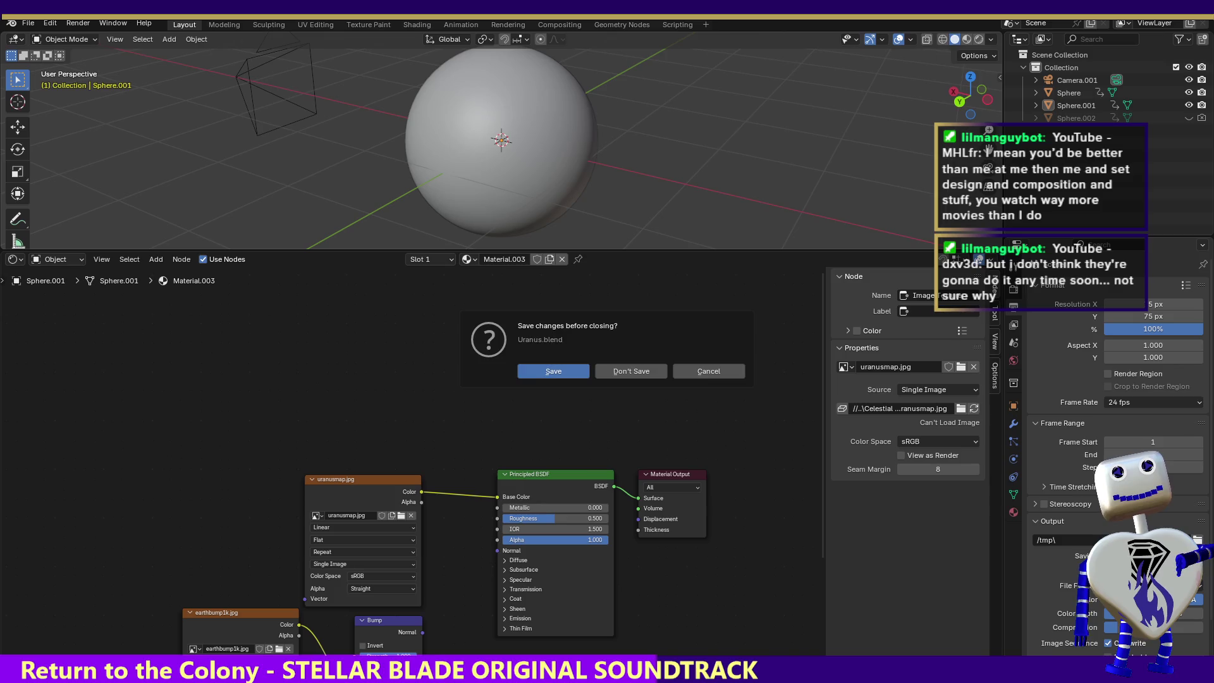
{"action": "left_click", "coordinate": [633, 373]}
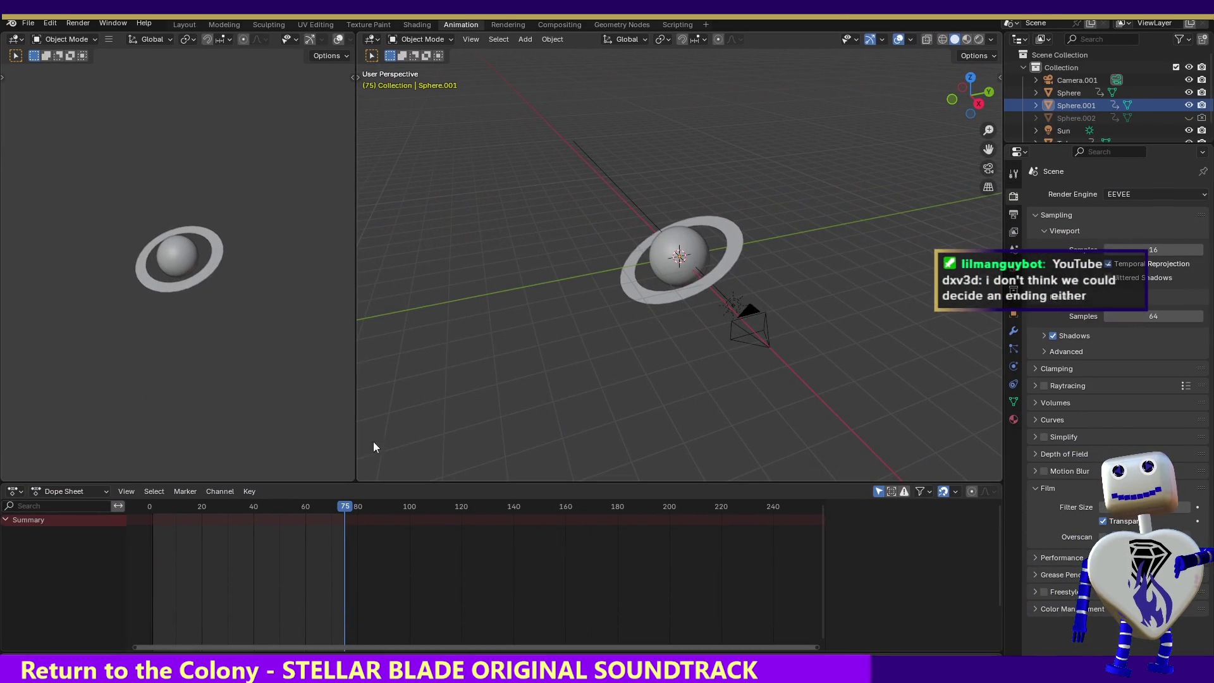
- Rewind the ringed planet animation to frame 0, show its output settings, then start closing the file
{"action": "mouse_move", "coordinate": [330, 503]}
{"action": "left_mouse_down"}
{"action": "mouse_move", "coordinate": [144, 505]}
{"action": "mouse_move", "coordinate": [346, 529]}
{"action": "left_mouse_up"}
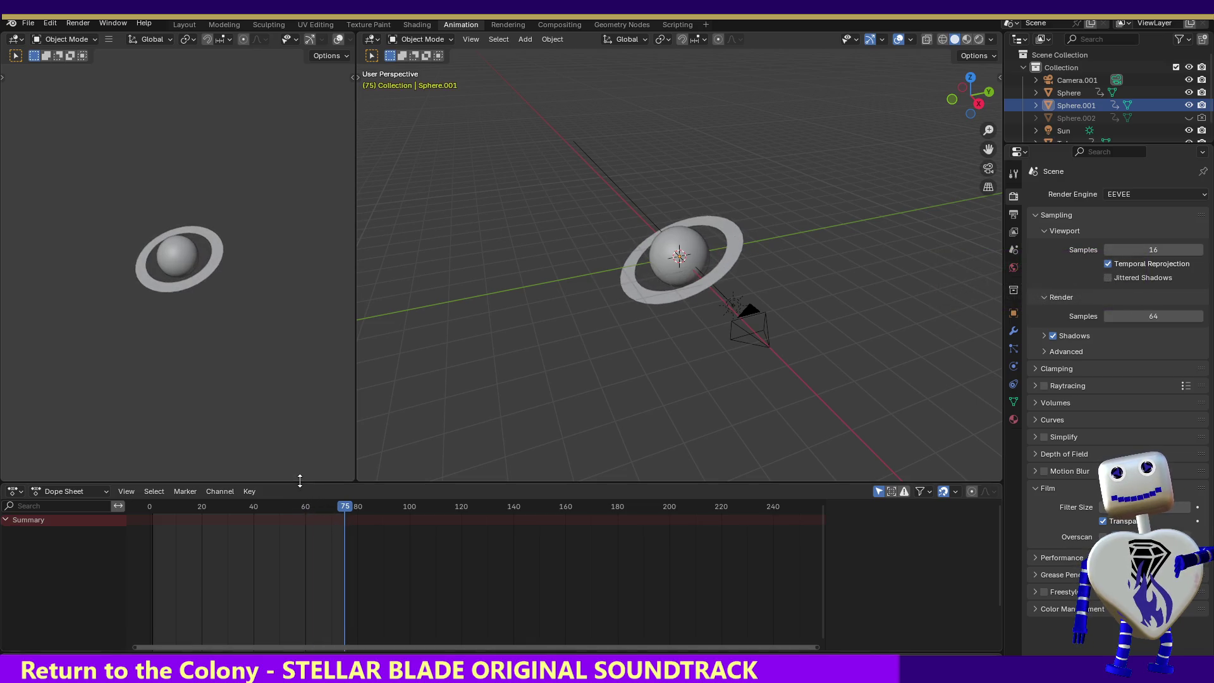
{"action": "left_click", "coordinate": [1014, 213]}
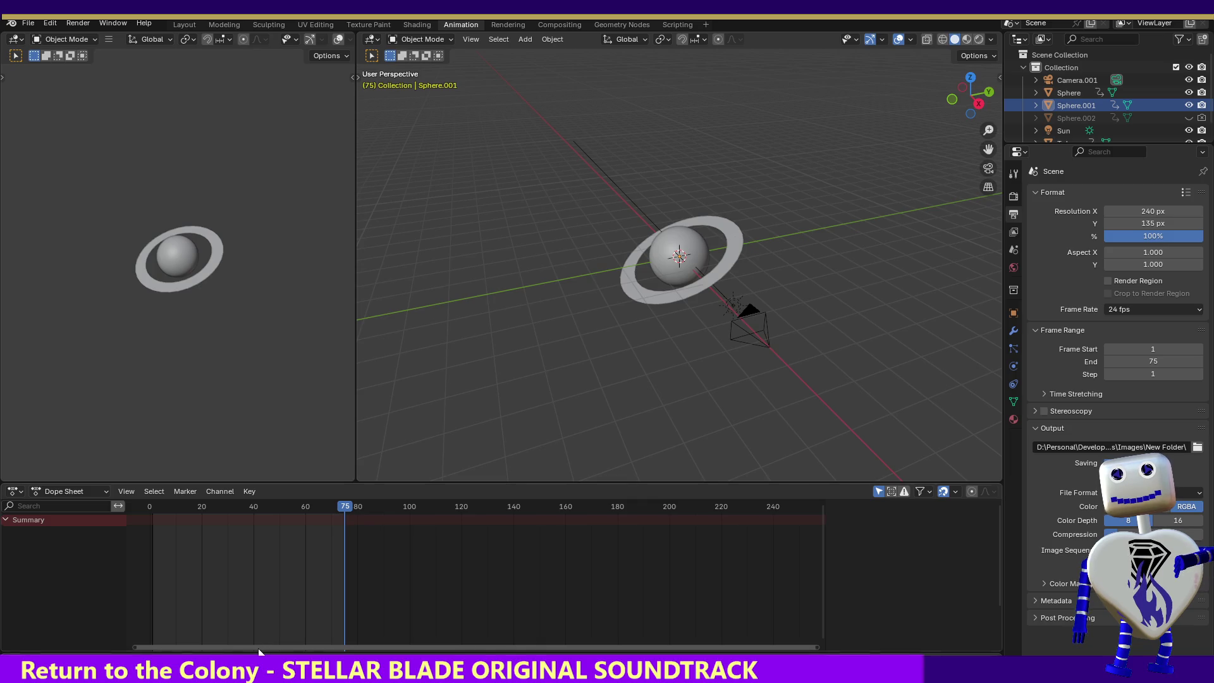
{"action": "mouse_move", "coordinate": [354, 514]}
{"action": "left_mouse_down"}
{"action": "mouse_move", "coordinate": [153, 511]}
{"action": "mouse_move", "coordinate": [343, 514]}
{"action": "left_mouse_up"}
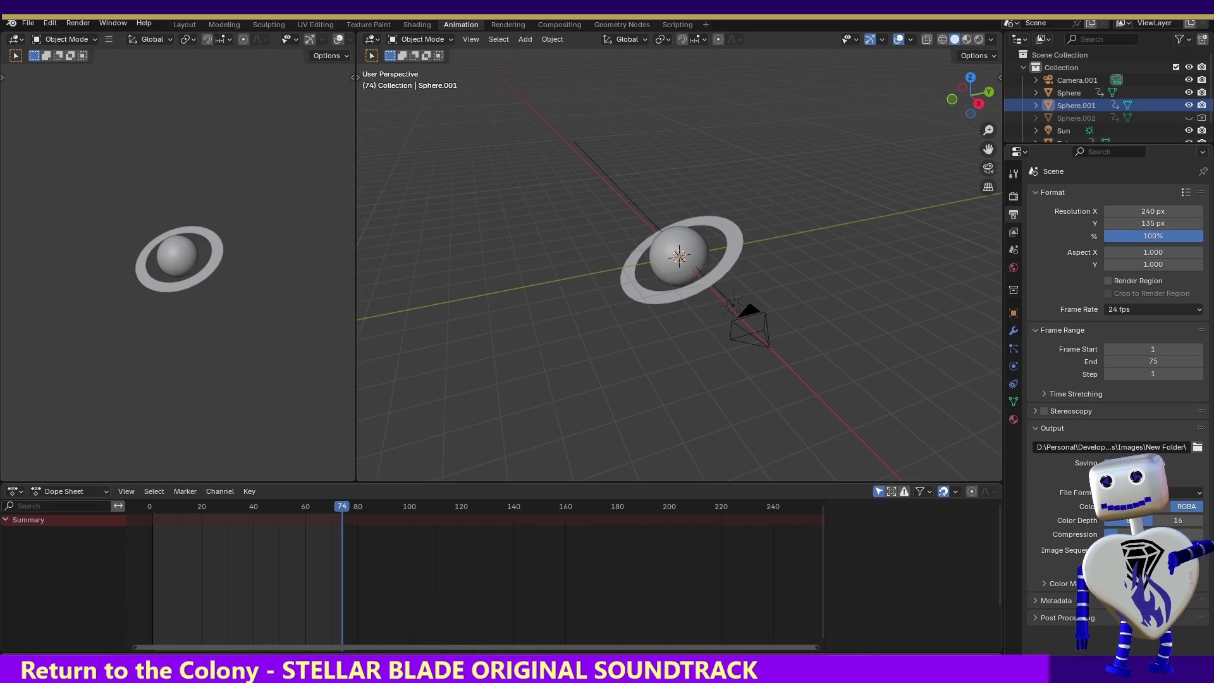
{"action": "key", "text": "ctrl+q"}
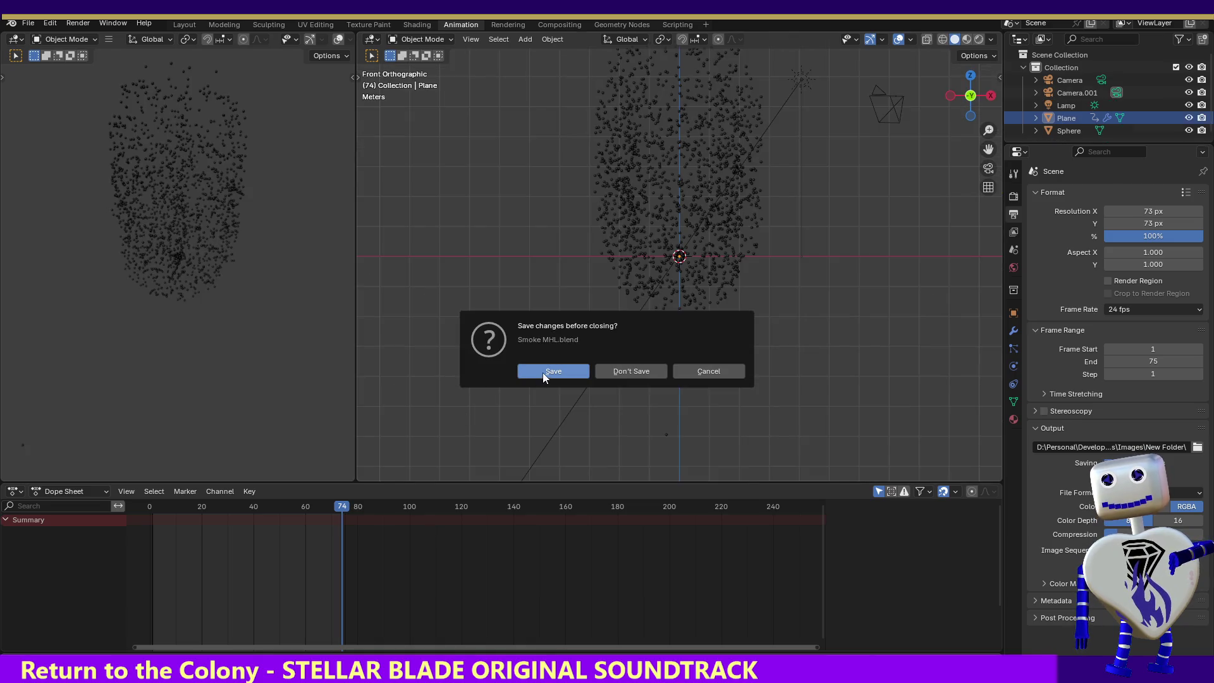
- Save the changes to Smoke MHL.blend before closing it
{"action": "left_click", "coordinate": [550, 372]}
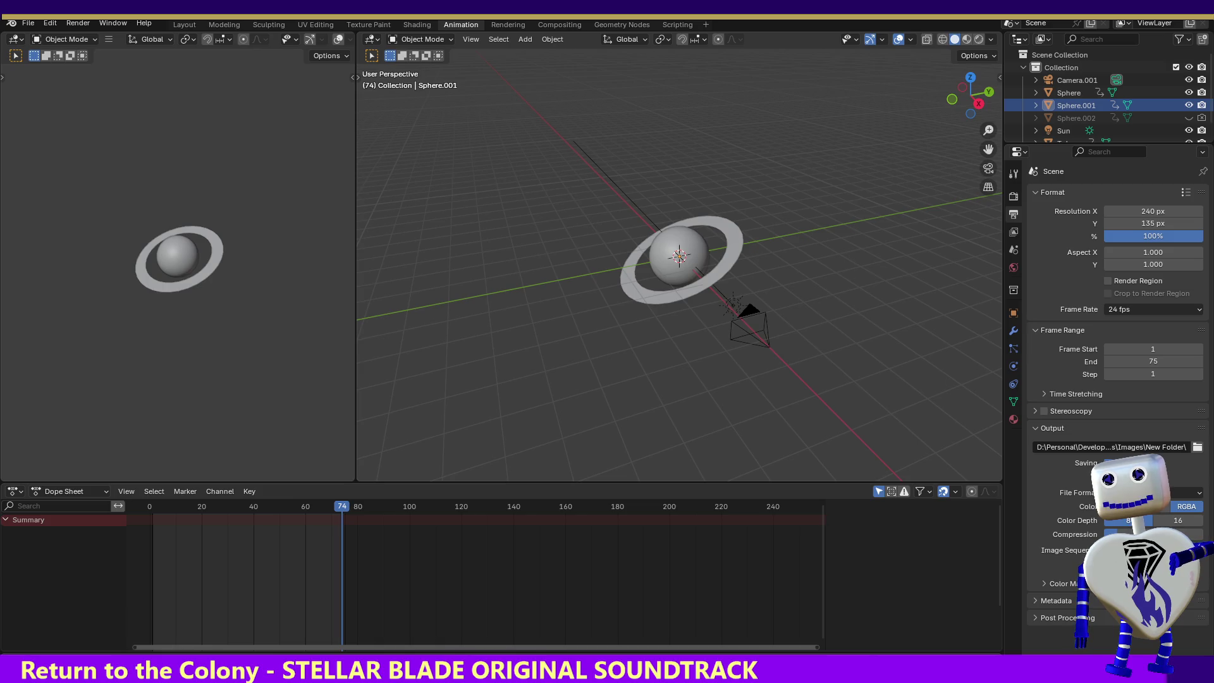
- Set the ringed planet's render resolution to 75 × 75 pixels and look for the render commands
{"action": "left_click", "coordinate": [1147, 212]}
{"action": "type", "text": "75"}
{"action": "key", "text": "Return"}
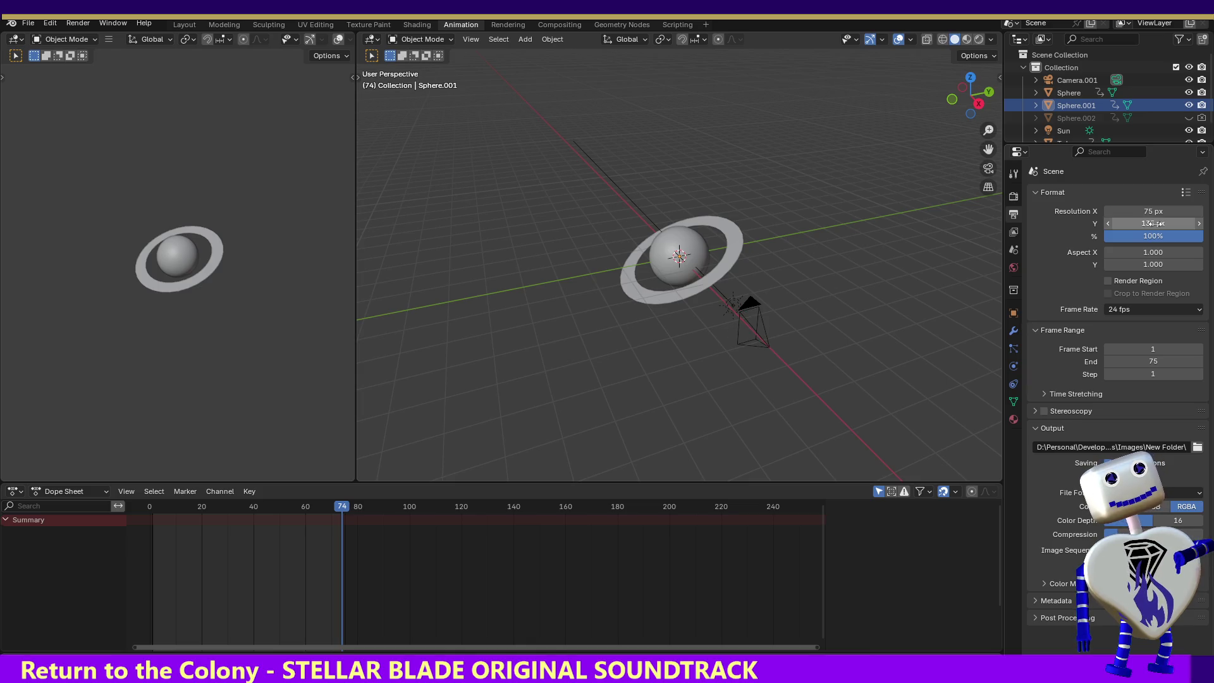
{"action": "left_click", "coordinate": [1155, 223]}
{"action": "type", "text": "75"}
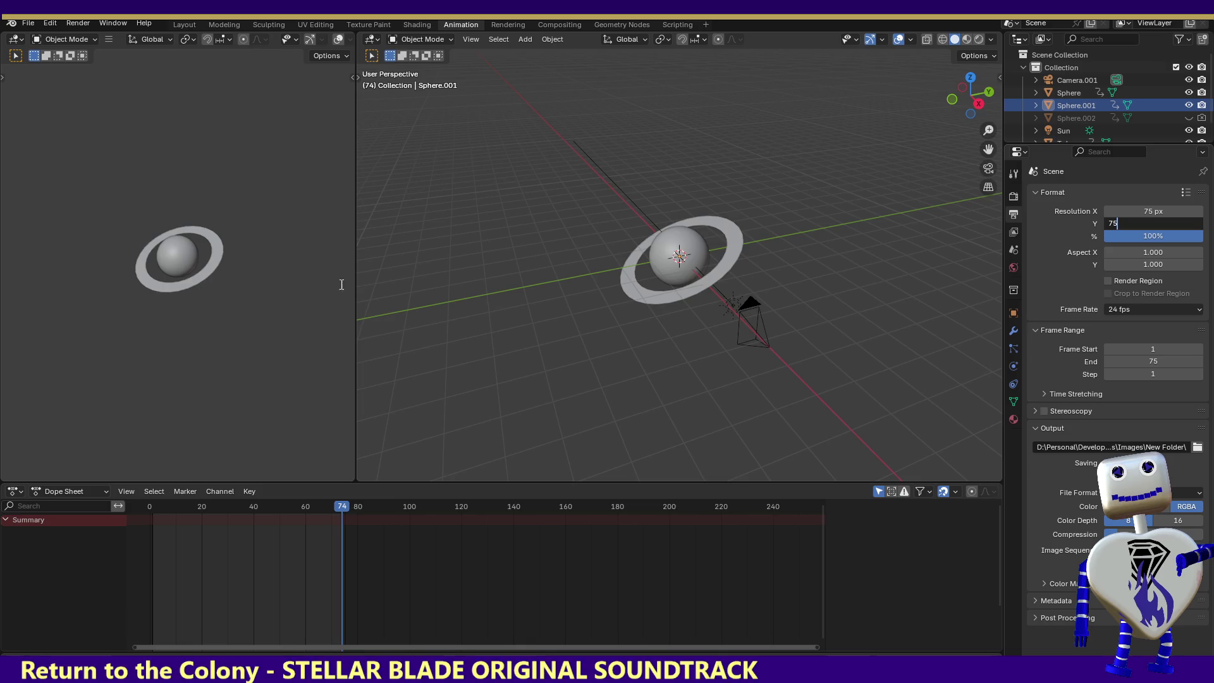
{"action": "key", "text": "Return"}
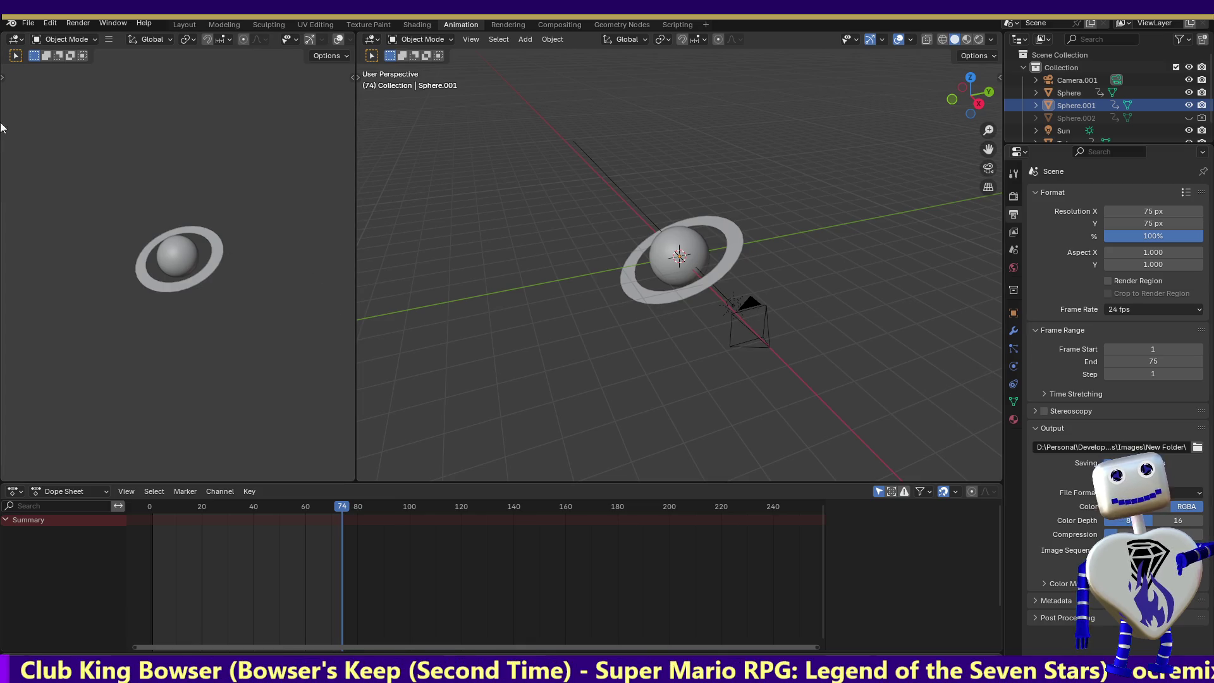
{"action": "left_click", "coordinate": [25, 26]}
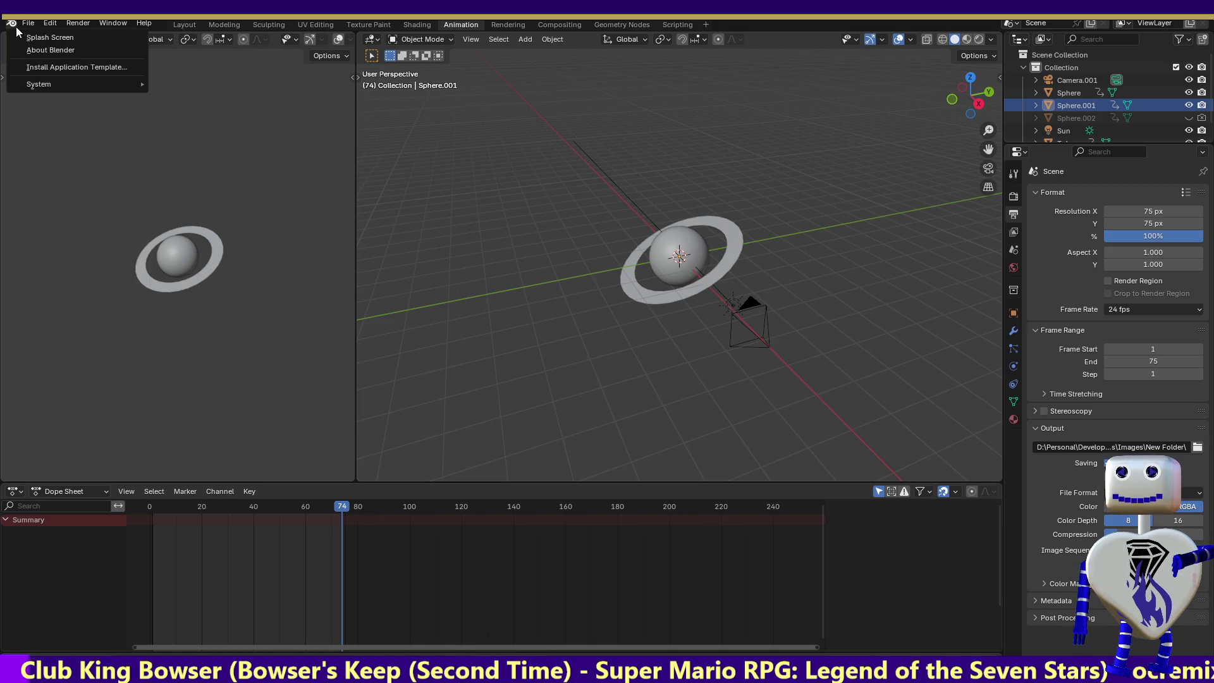
{"action": "left_click", "coordinate": [52, 22]}
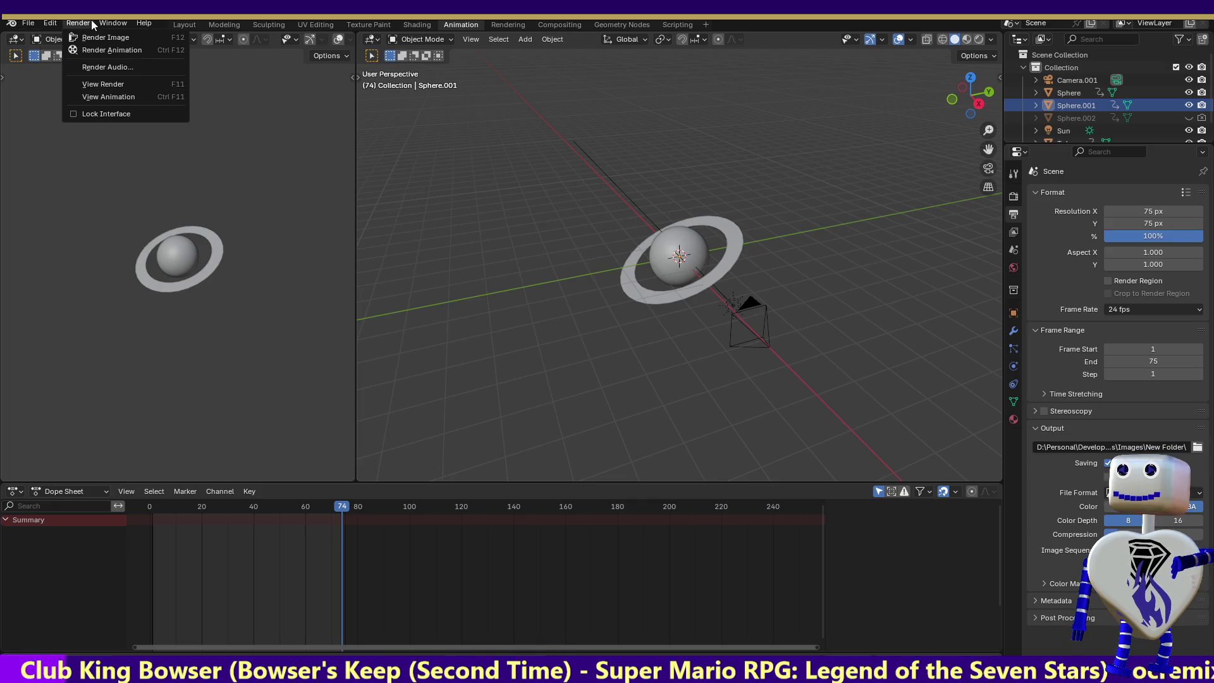
- Render all 75 frames of the ringed planet animation with Ctrl+F12
{"action": "key", "text": "ctrl+F12"}
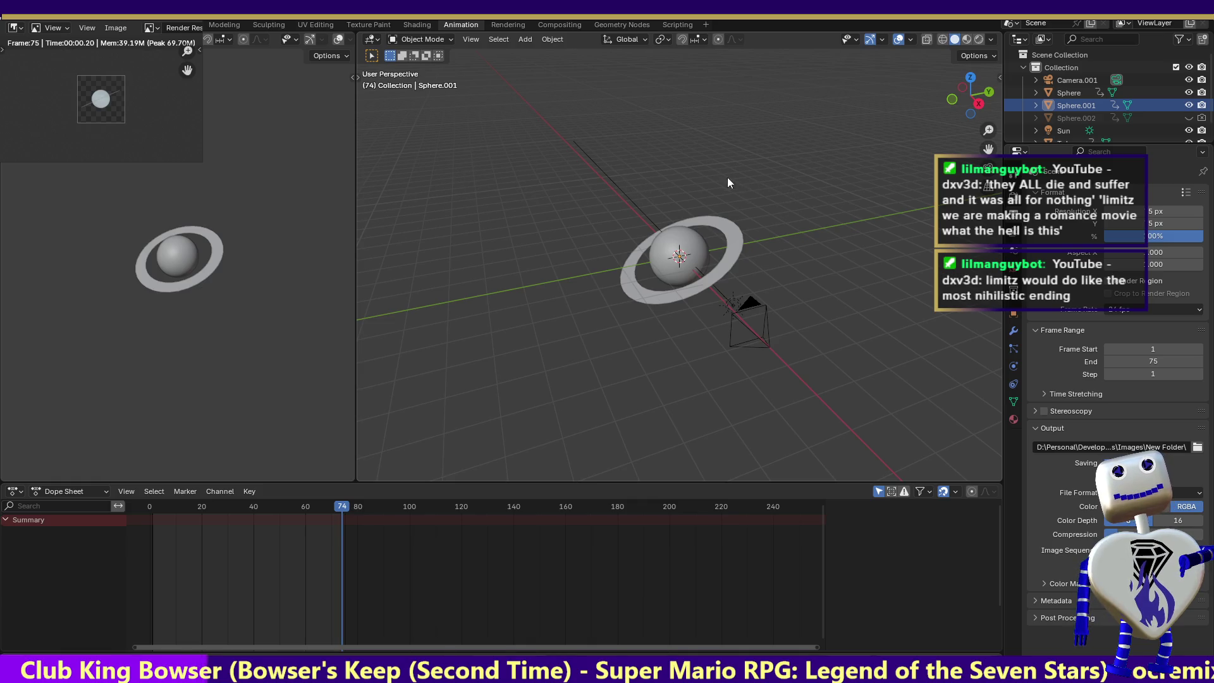
{"action": "scroll", "coordinate": [614, 92], "scroll_direction": "down", "scroll_amount": 2}
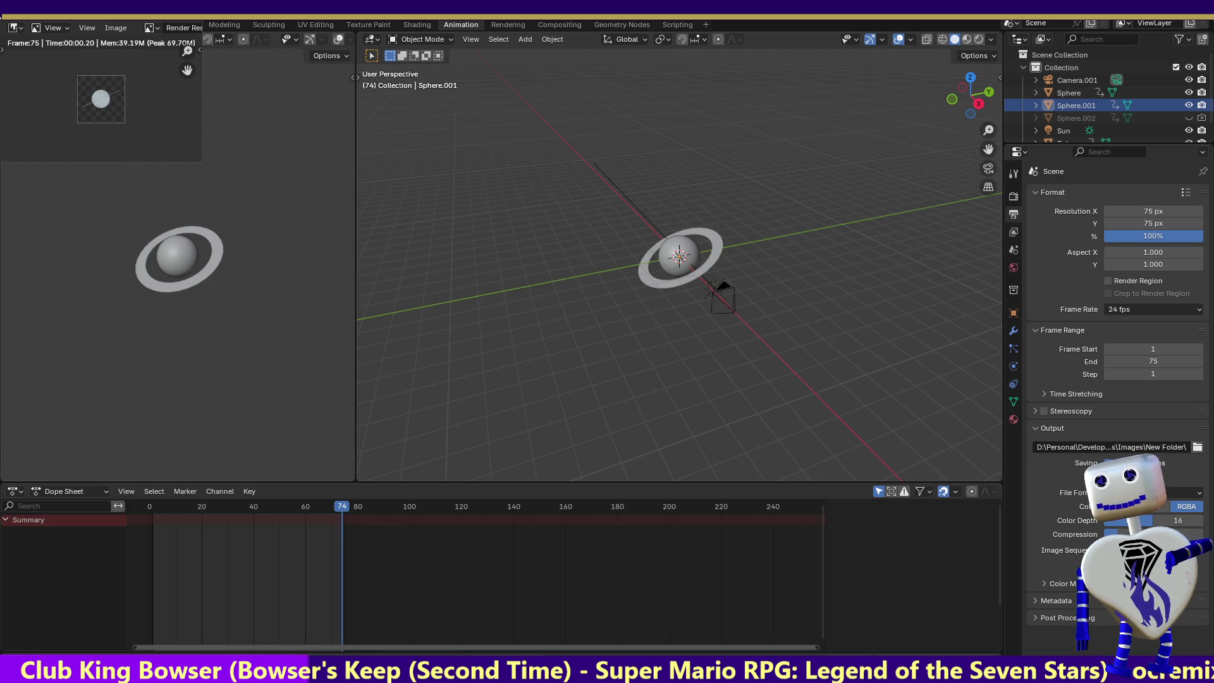
- Switch to the Sprite Sheet Maker page in the browser
{"action": "key", "text": "alt+Tab"}
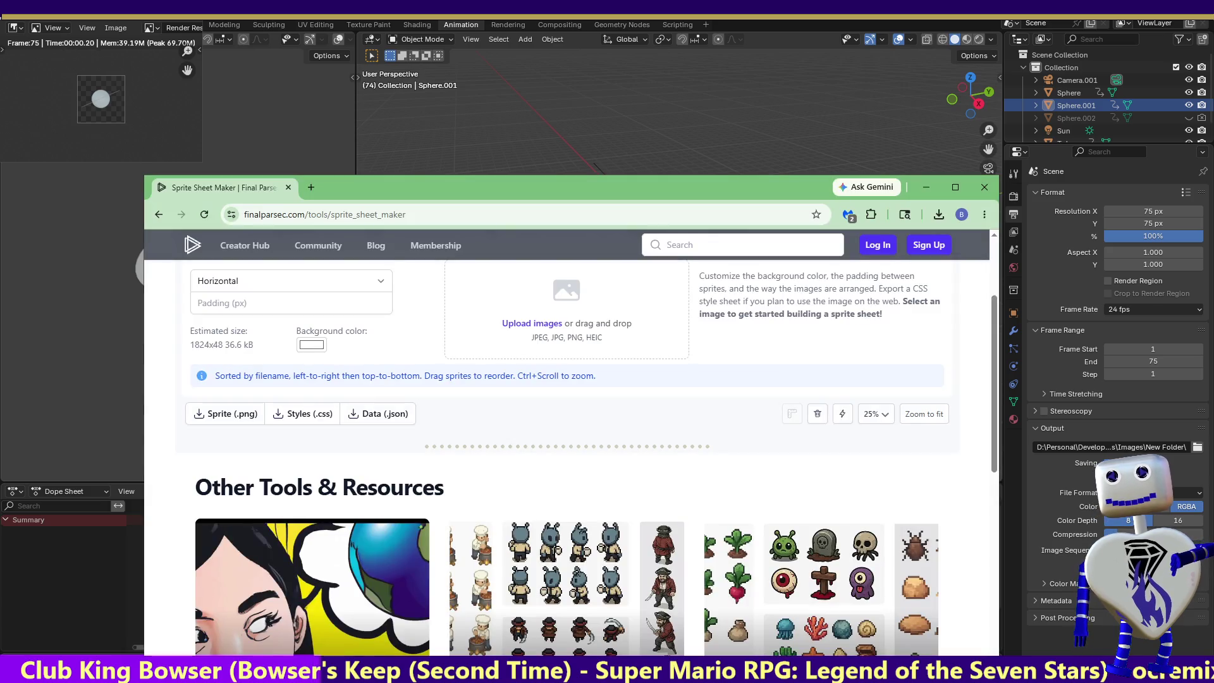
- Reset the page, drop the 75 rendered frames in, then close the window of accidentally opened images
{"action": "left_click", "coordinate": [204, 214]}
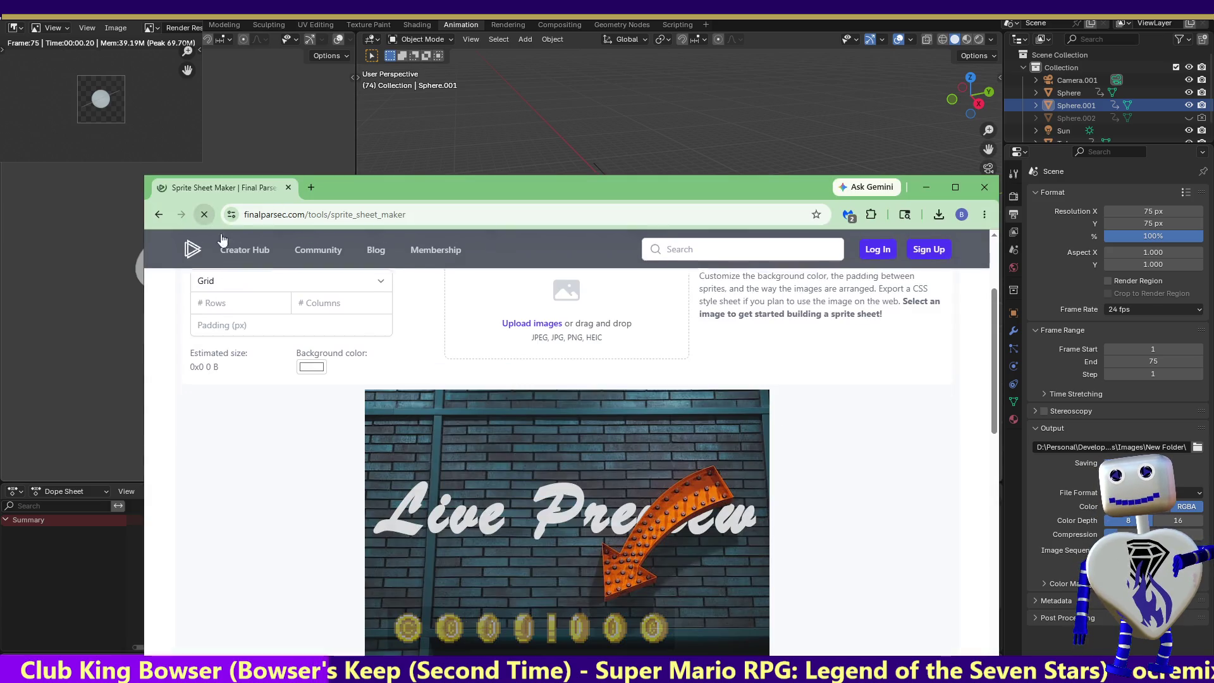
{"action": "mouse_move", "coordinate": [221, 239]}
{"action": "left_mouse_down"}
{"action": "mouse_move", "coordinate": [585, 408]}
{"action": "mouse_move", "coordinate": [583, 332]}
{"action": "left_mouse_up"}
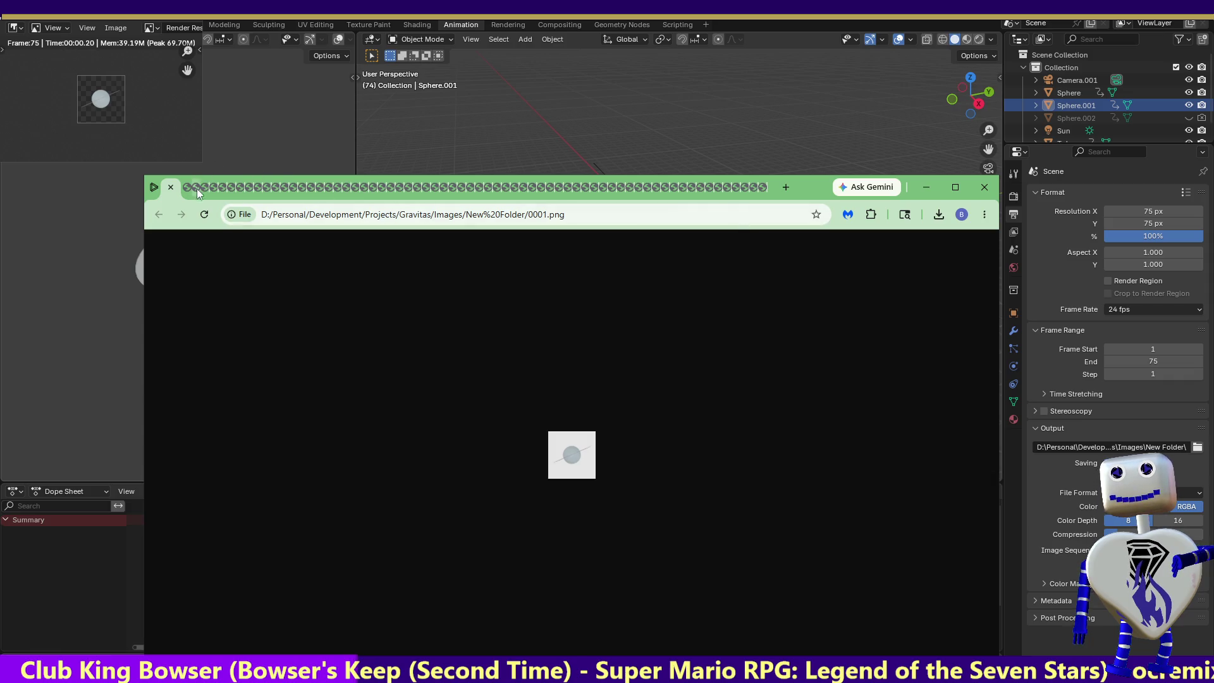
{"action": "left_click", "coordinate": [984, 187]}
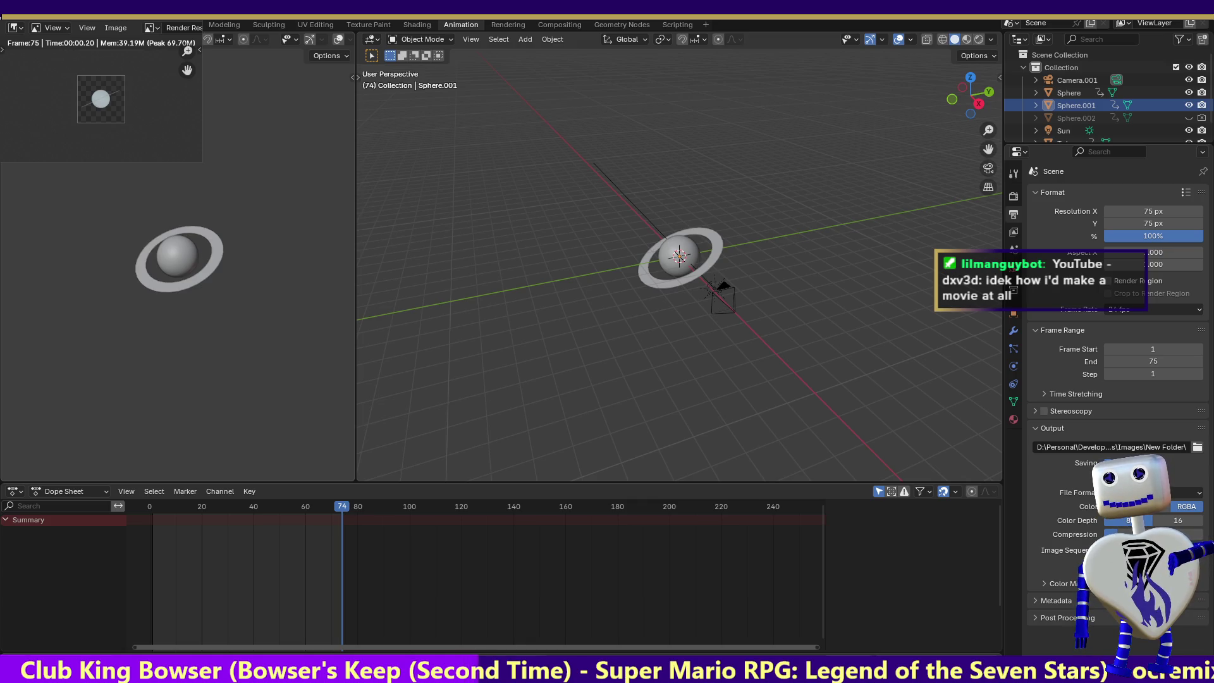
- Choose the Horizontal layout, add the 75 frames and download the 5625×75 sprite_sheet.png
{"action": "key", "text": "alt+Tab"}
{"action": "left_click", "coordinate": [295, 257]}
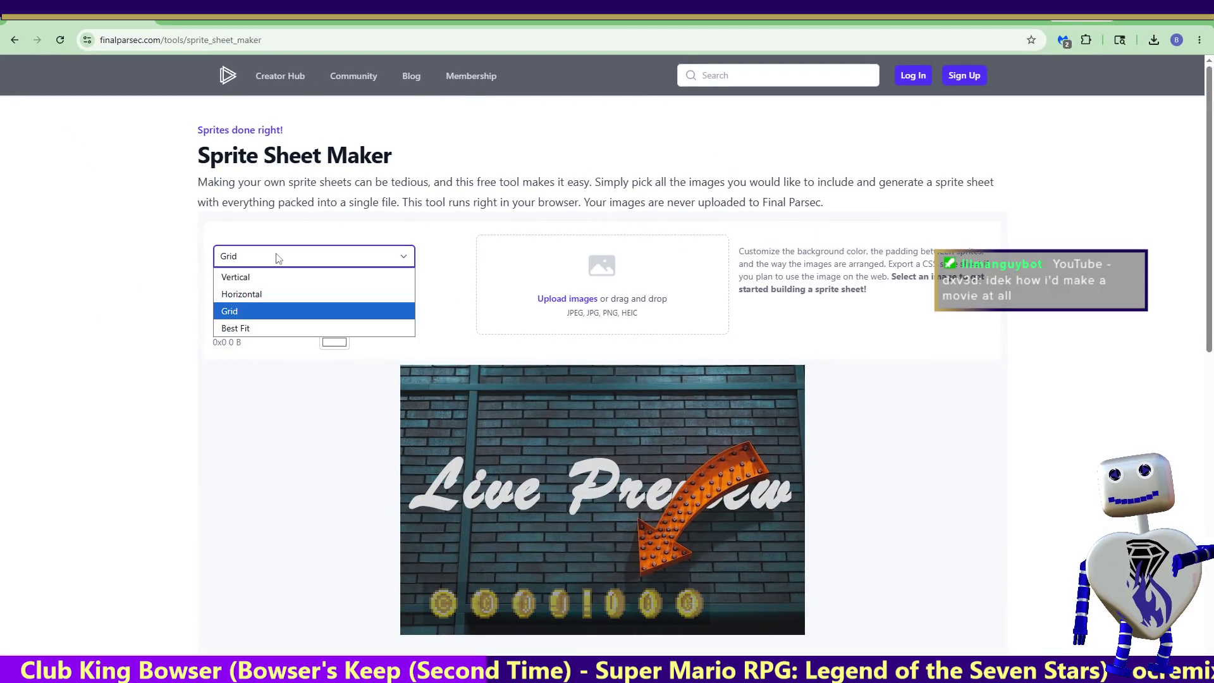
{"action": "left_click", "coordinate": [251, 290]}
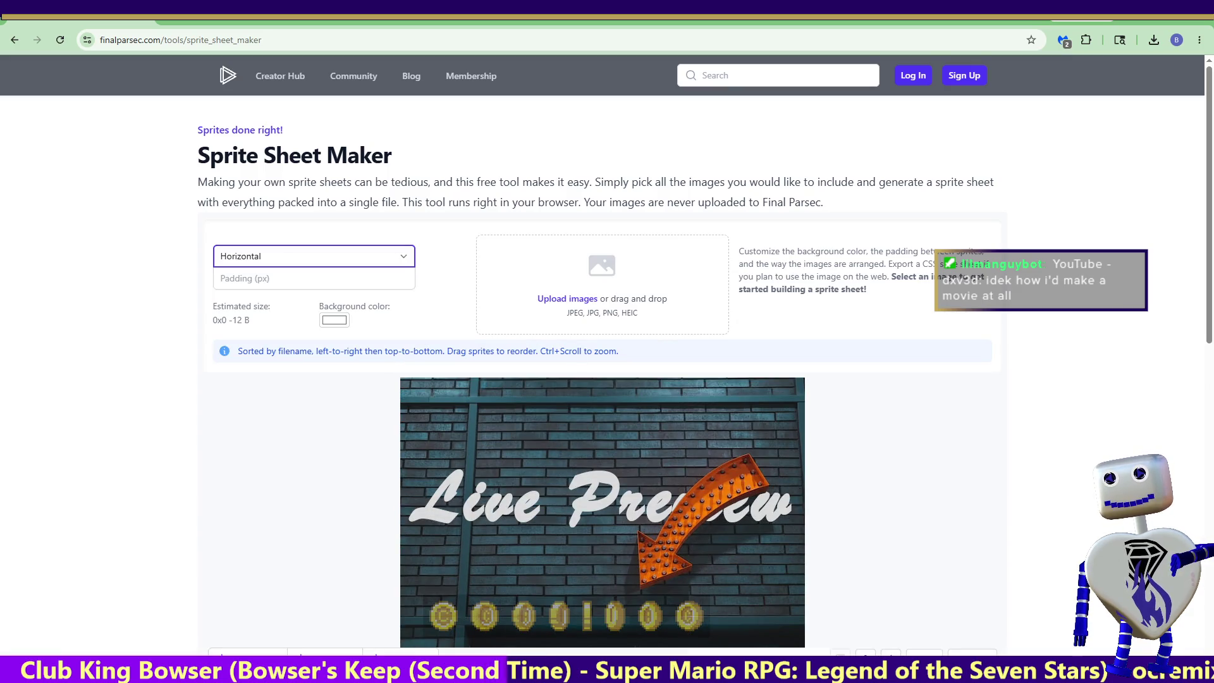
{"action": "left_click_drag", "start_coordinate": [548, 425], "coordinate": [551, 304]}
{"action": "scroll", "coordinate": [527, 452], "scroll_direction": "down", "scroll_amount": 1}
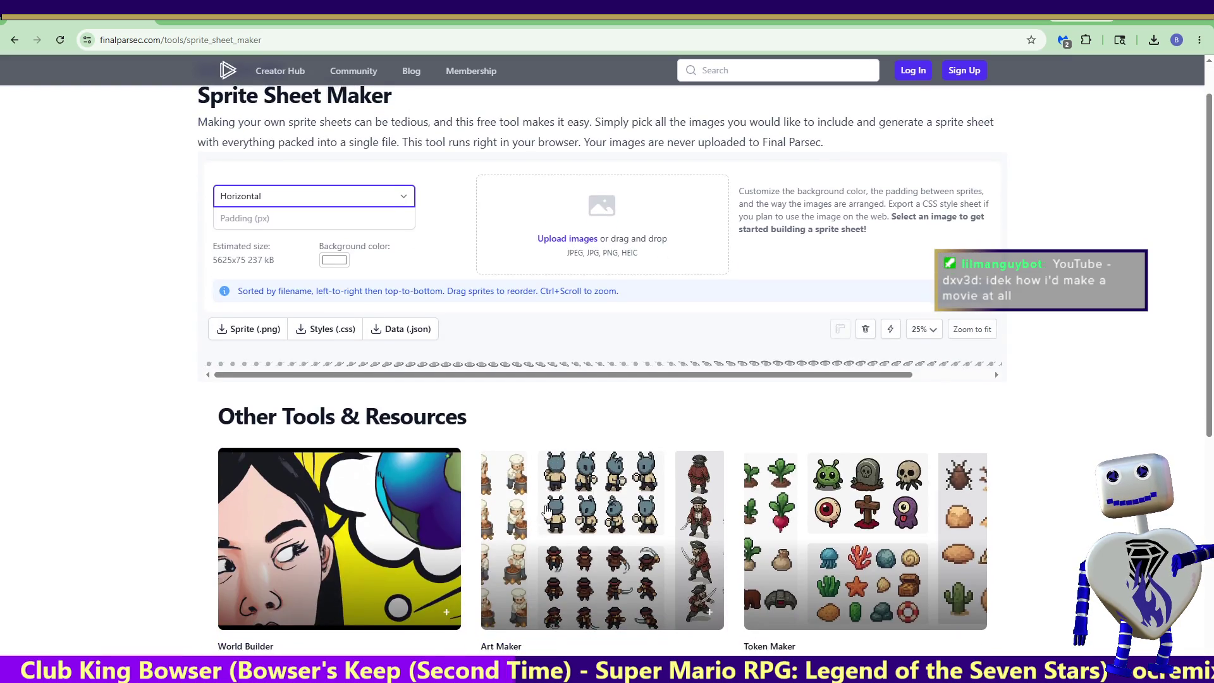
{"action": "left_click", "coordinate": [250, 330]}
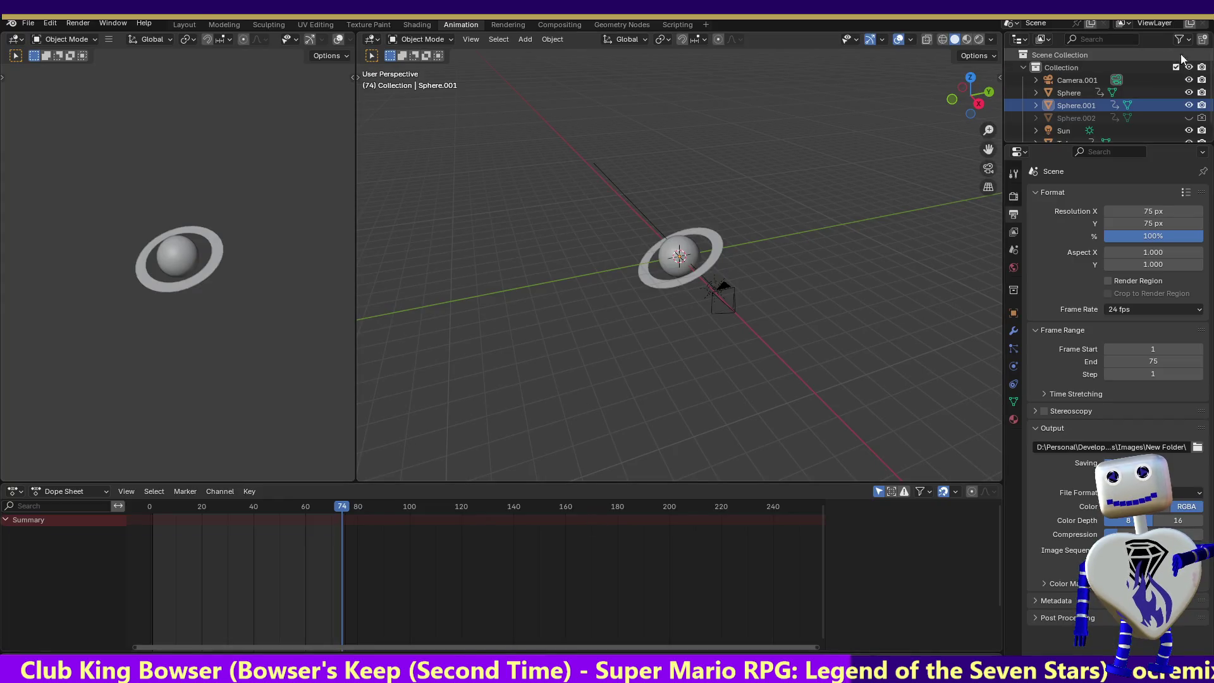
- Quit the Uranus.blend window, confirm the prompt, and bring up the plain-sphere Blender scene
{"action": "key", "text": "ctrl+q"}
{"action": "left_click", "coordinate": [536, 372]}
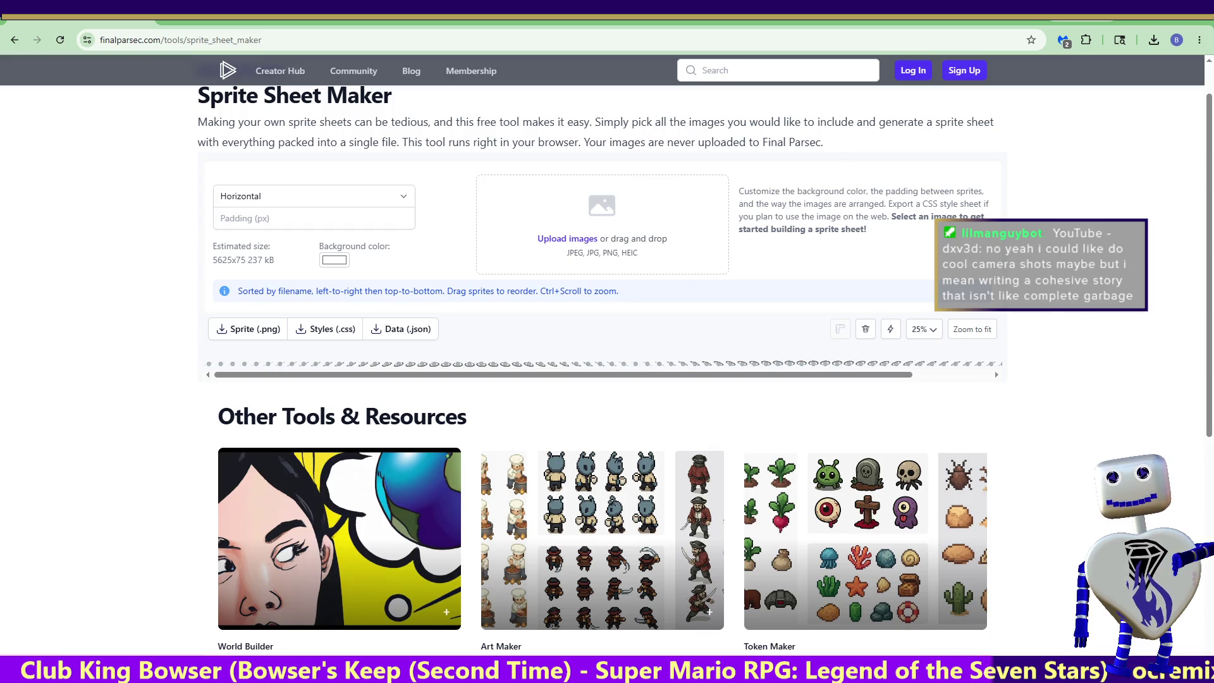
{"action": "key", "text": "alt+Tab"}
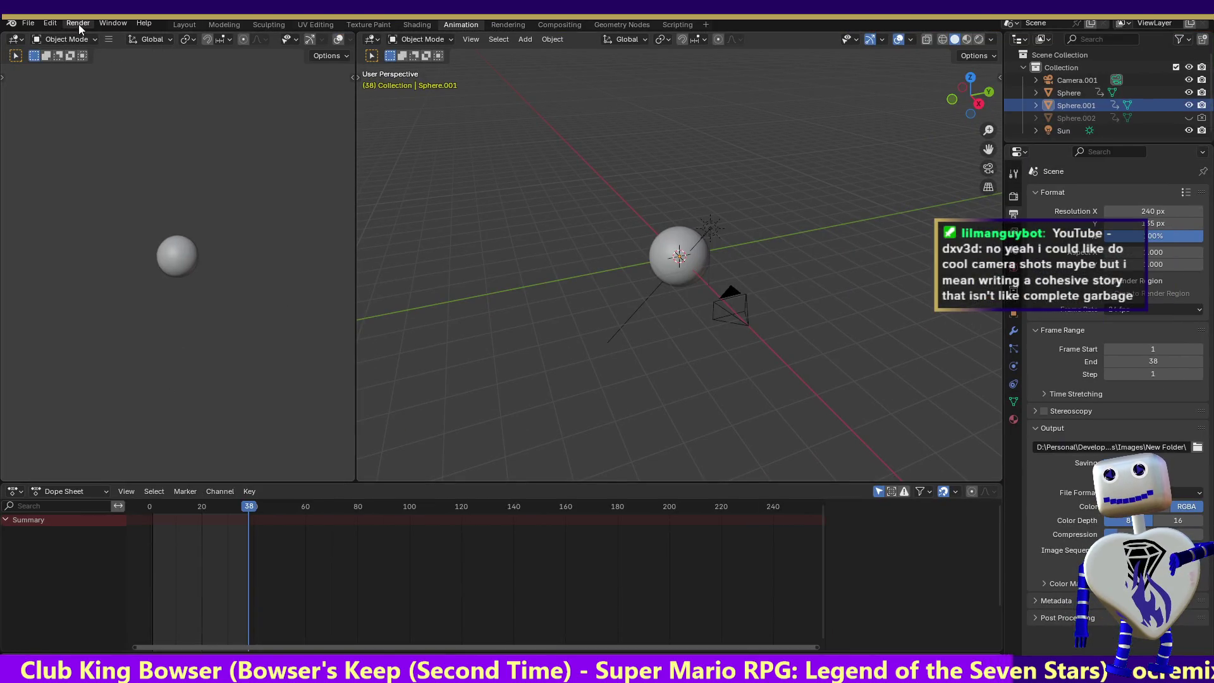
{"action": "left_click", "coordinate": [65, 39]}
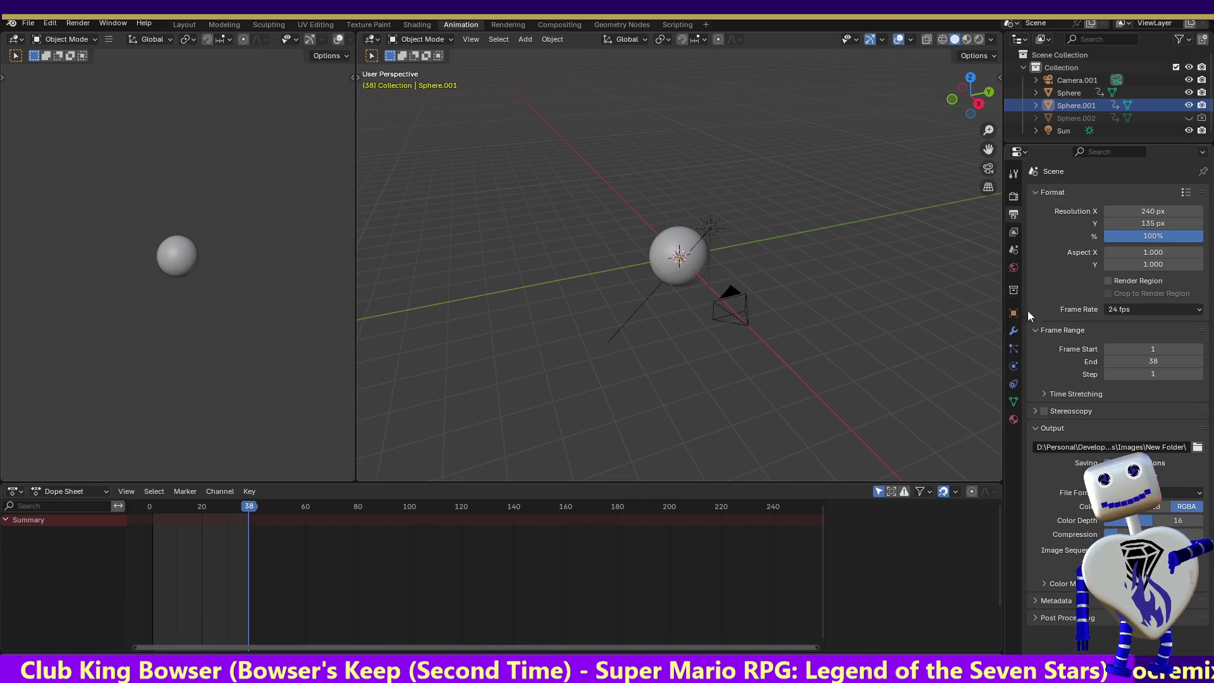
- Set Resolution X and Y to 40 px and render the full 38-frame animation
{"action": "left_click", "coordinate": [1139, 210]}
{"action": "type", "text": "40"}
{"action": "key", "text": "Return"}
{"action": "left_click", "coordinate": [1145, 222]}
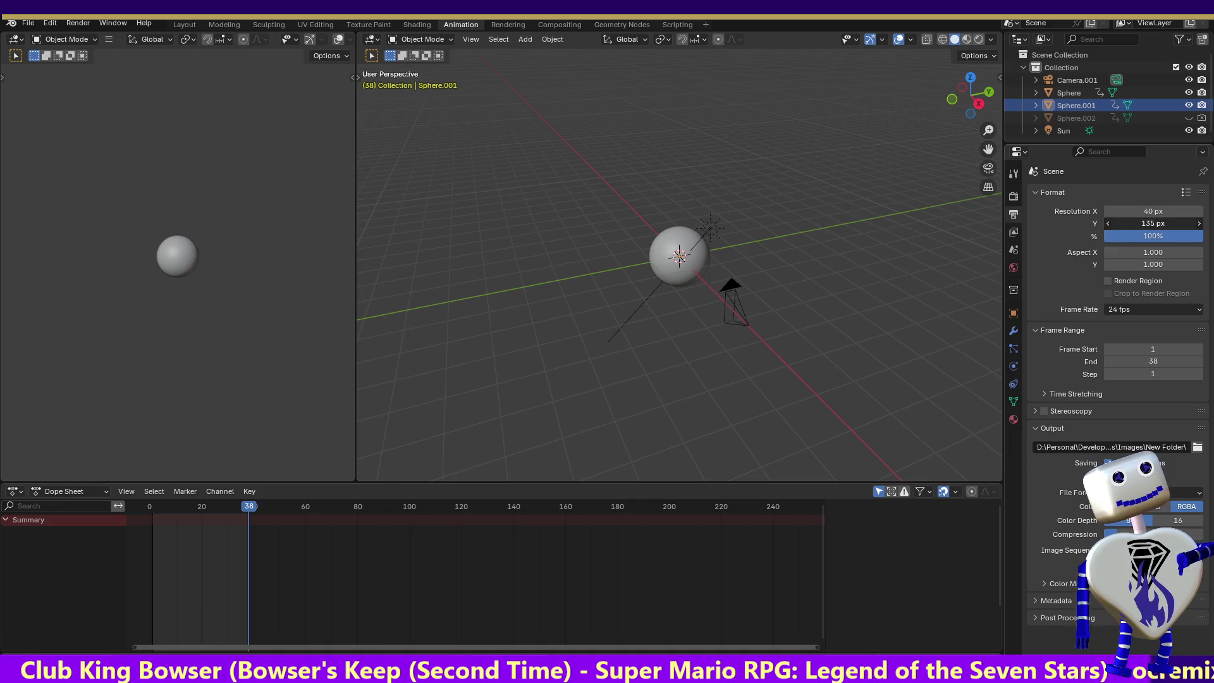
{"action": "type", "text": "40"}
{"action": "key", "text": "Return"}
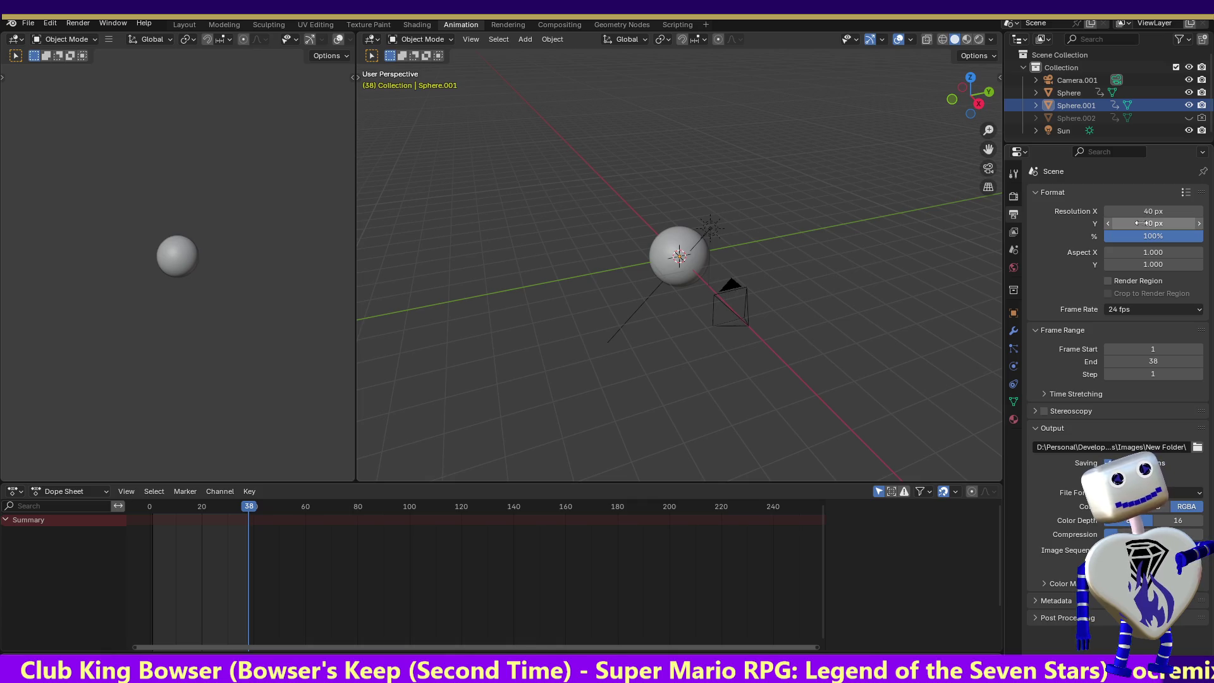
{"action": "left_click", "coordinate": [77, 23]}
{"action": "left_click", "coordinate": [81, 51]}
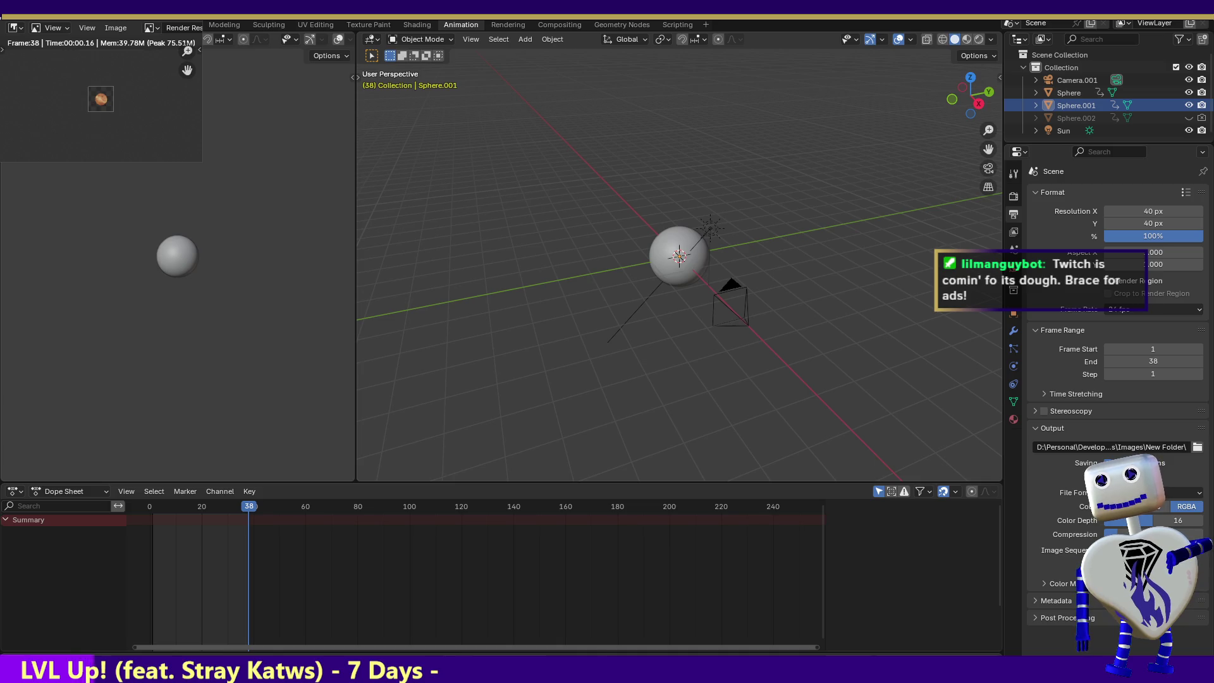
- Reload the page, pick Horizontal, drop the 38 PNGs (they open as a tab), and switch away and back
{"action": "key", "text": "alt+Tab"}
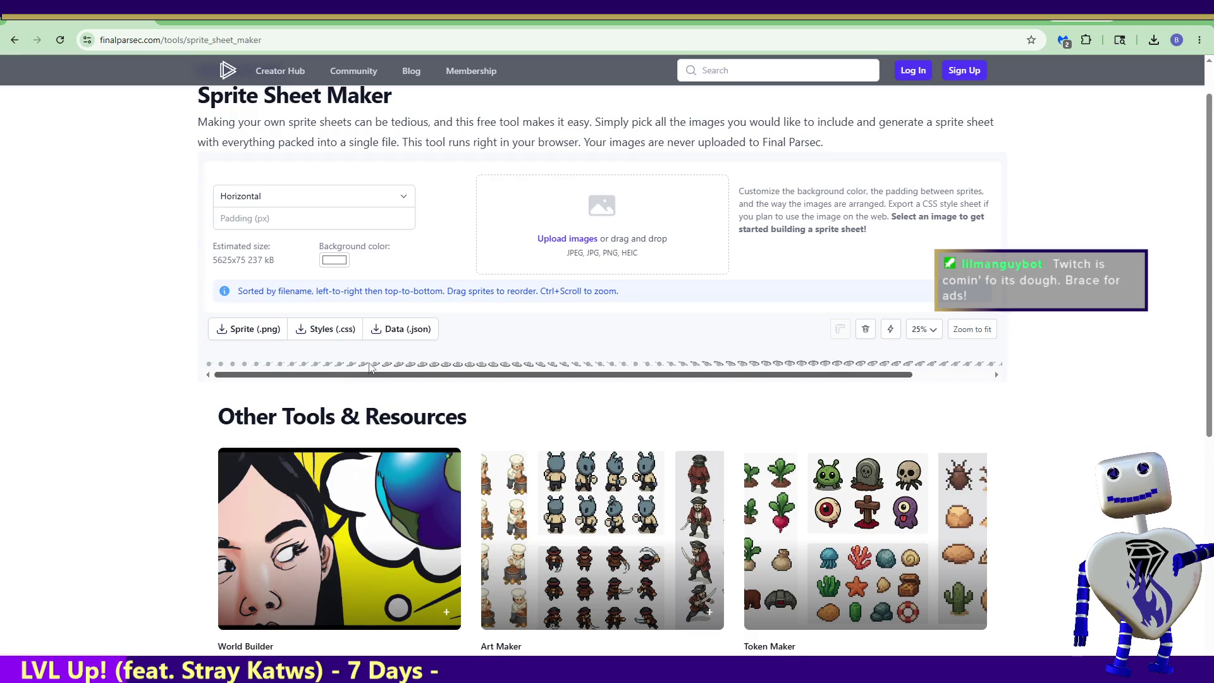
{"action": "left_click", "coordinate": [56, 44]}
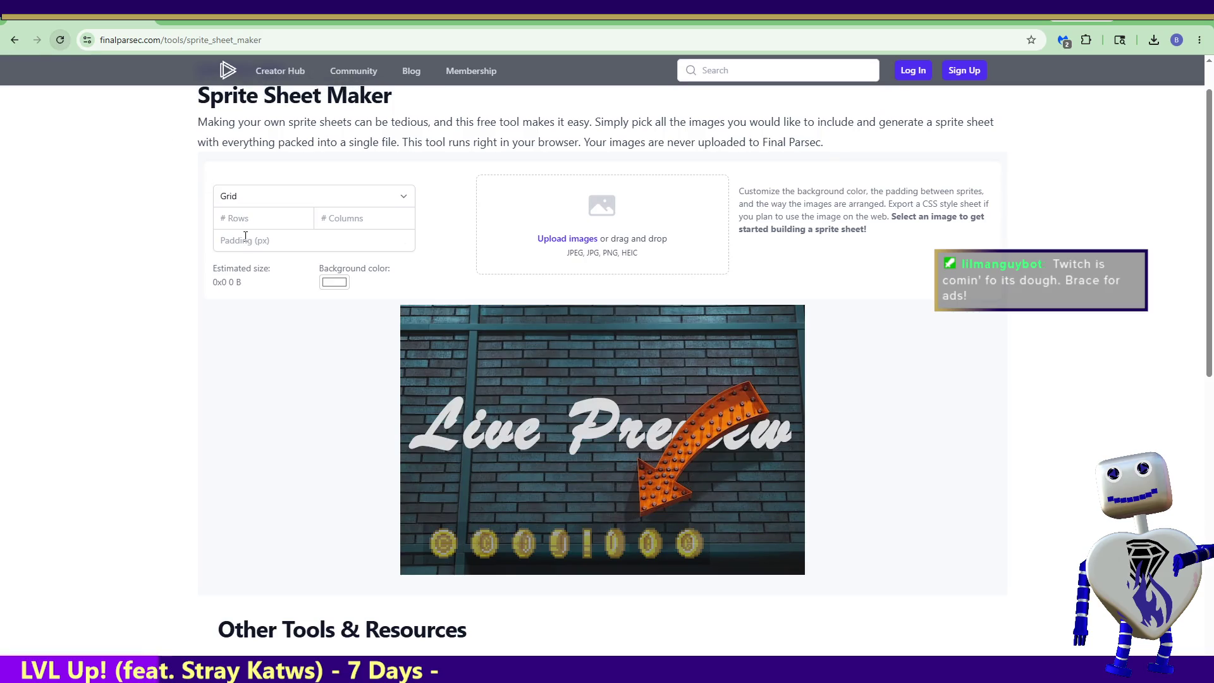
{"action": "left_click", "coordinate": [281, 200]}
{"action": "left_click", "coordinate": [276, 236]}
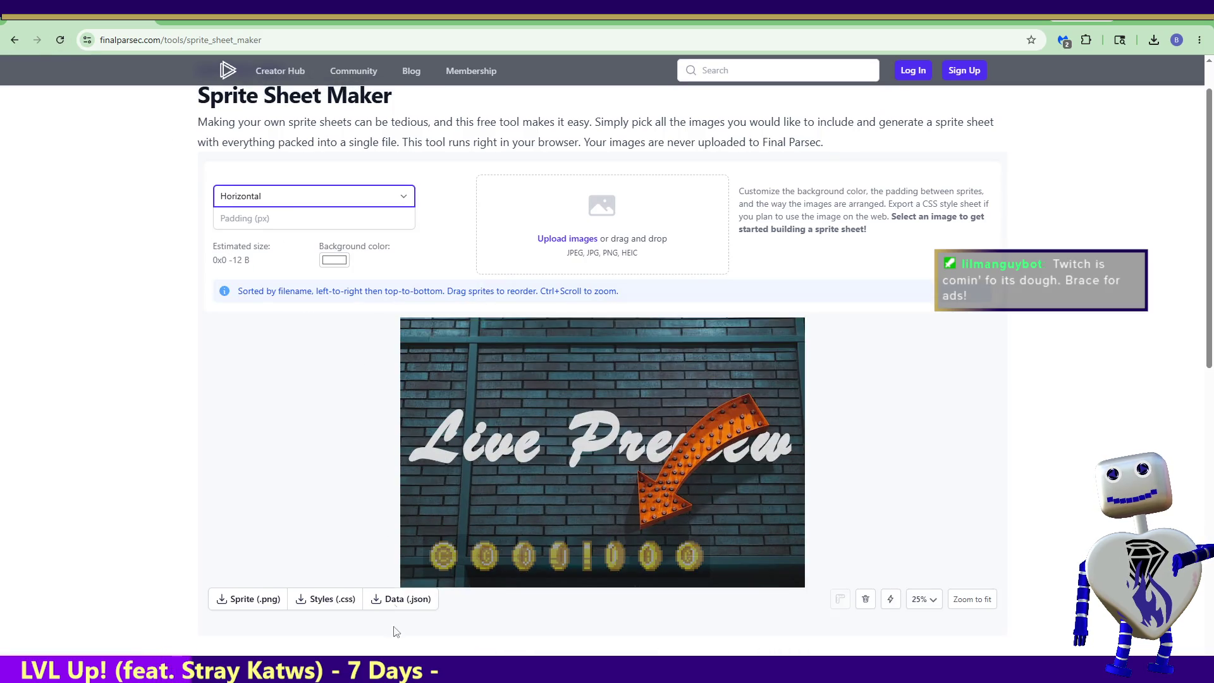
{"action": "mouse_move", "coordinate": [276, 245]}
{"action": "left_mouse_down"}
{"action": "mouse_move", "coordinate": [605, 272]}
{"action": "mouse_move", "coordinate": [544, 353]}
{"action": "left_mouse_up"}
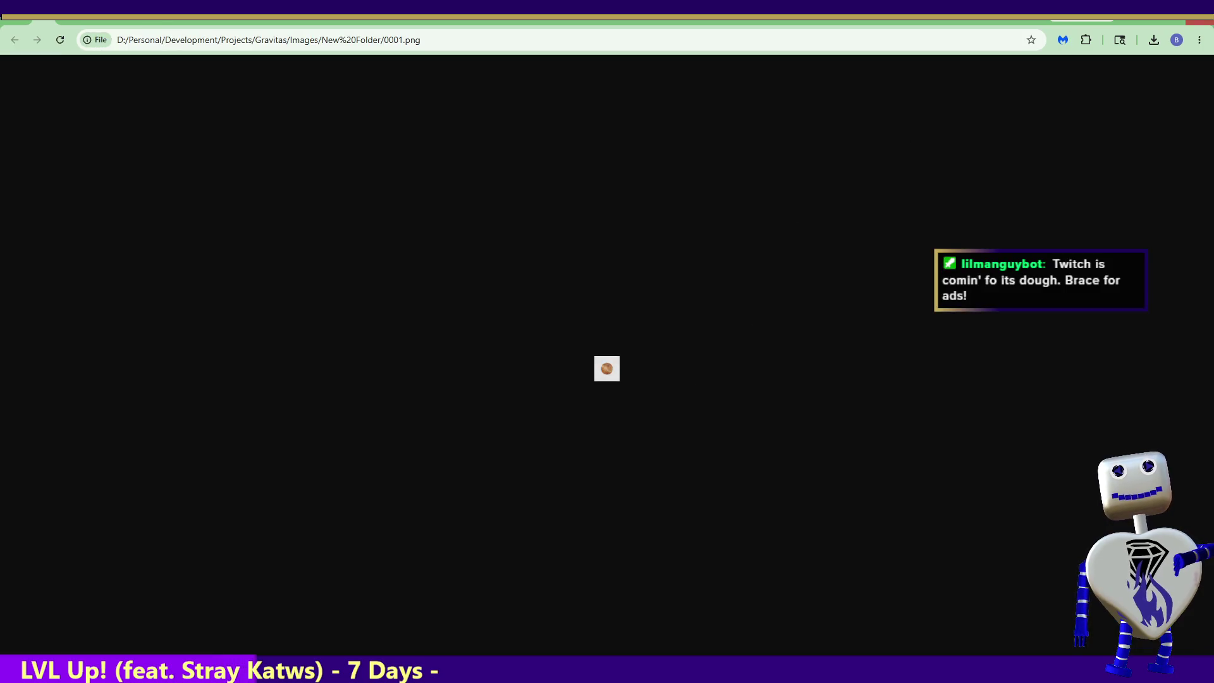
{"action": "key", "text": "alt+Tab"}
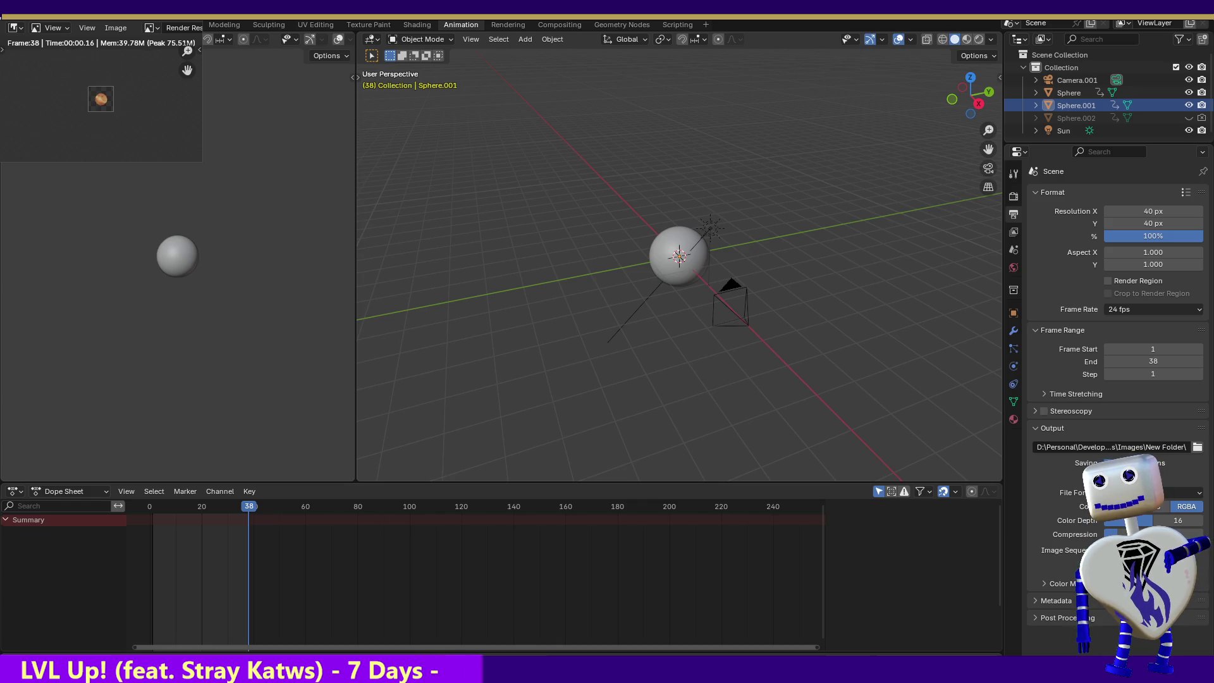
{"action": "key", "text": "alt+Tab"}
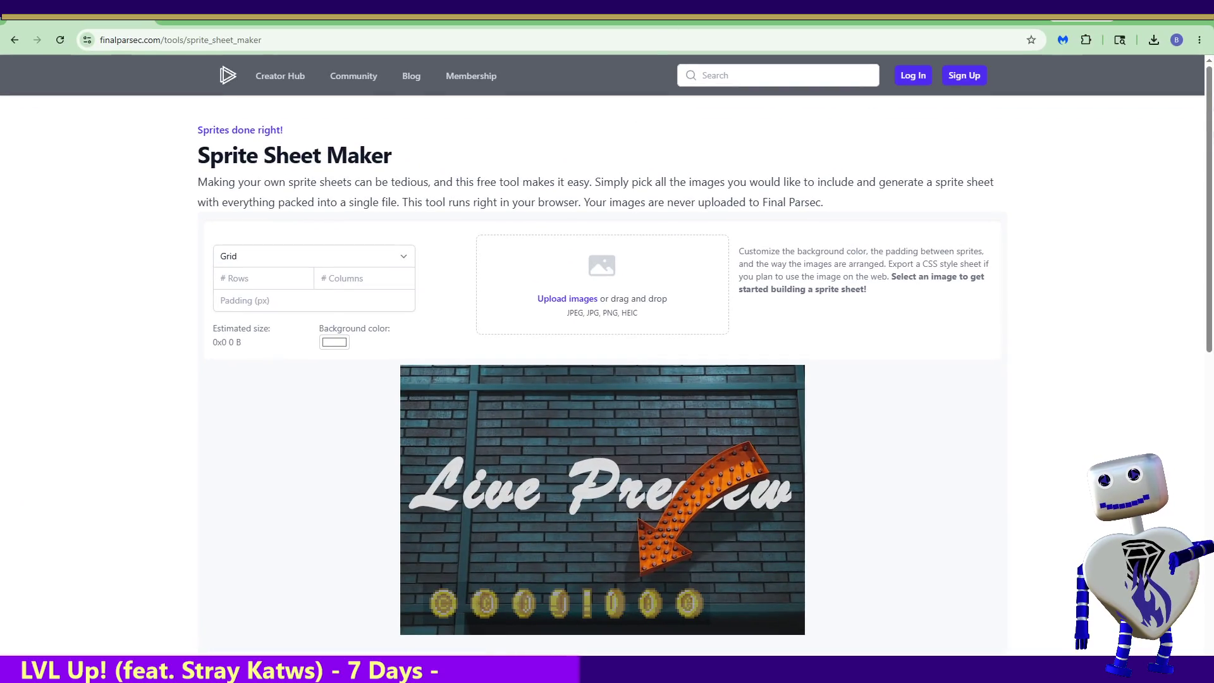
- Pick the Horizontal layout and drop the 38 frames for a 1520×40 sheet estimate
{"action": "left_click", "coordinate": [305, 270]}
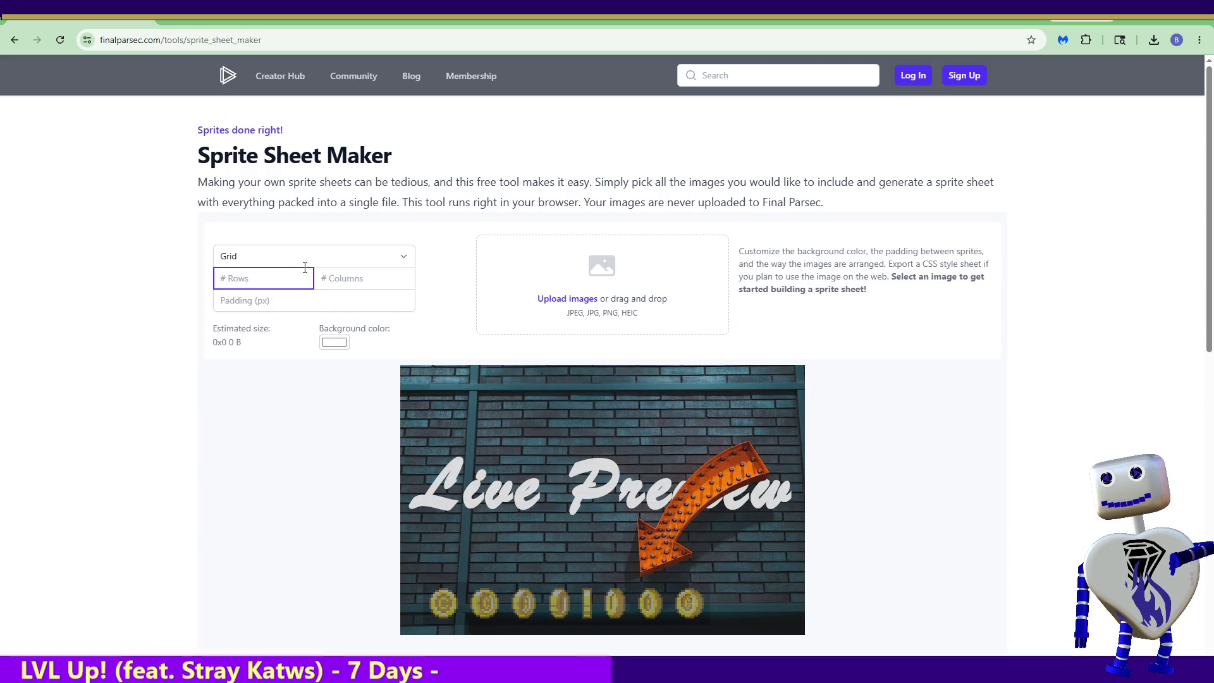
{"action": "left_click", "coordinate": [307, 261]}
{"action": "left_click", "coordinate": [294, 293]}
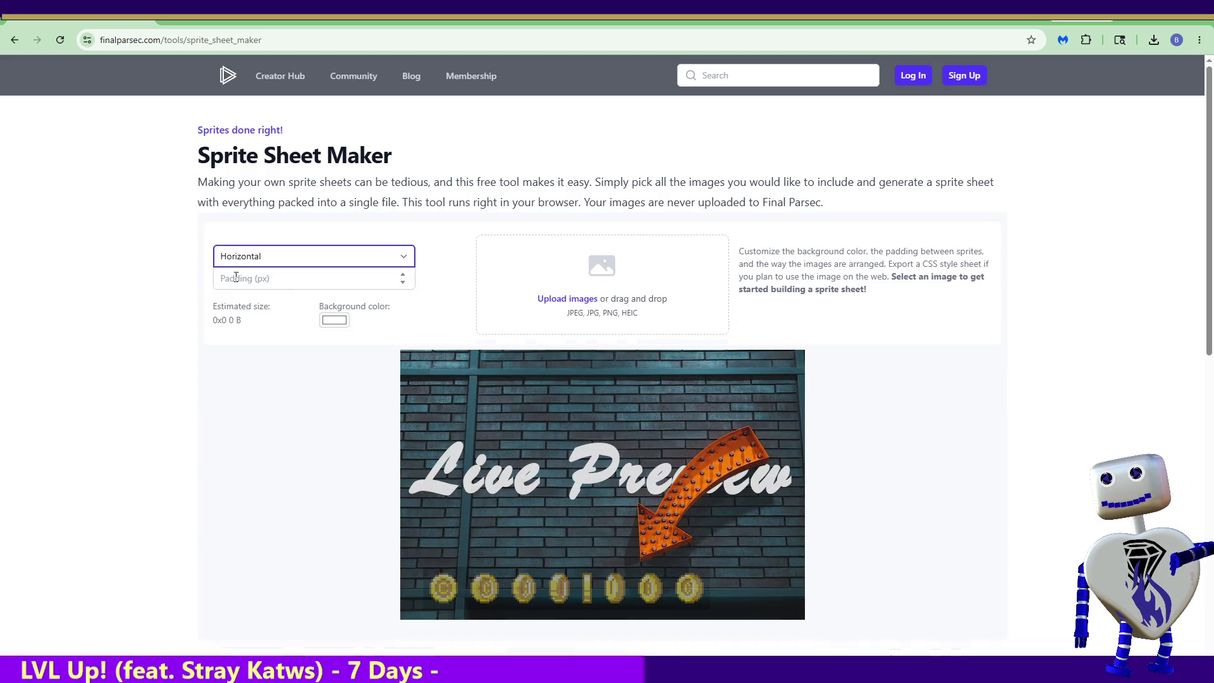
{"action": "mouse_move", "coordinate": [236, 277]}
{"action": "left_mouse_down"}
{"action": "mouse_move", "coordinate": [587, 300]}
{"action": "mouse_move", "coordinate": [569, 318]}
{"action": "left_mouse_up"}
{"action": "scroll", "coordinate": [517, 342], "scroll_direction": "down", "scroll_amount": 1}
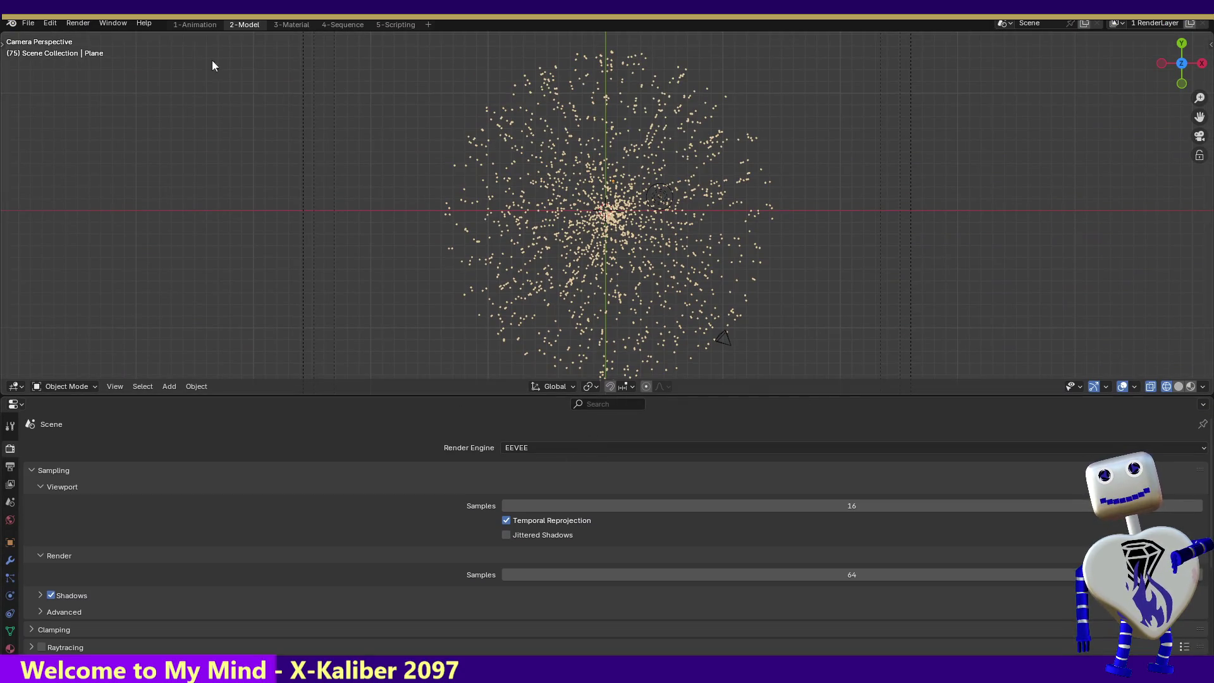
- Render the particle starfield's current frame 75 and dismiss the Render Result window
{"action": "left_click", "coordinate": [78, 23]}
{"action": "left_click", "coordinate": [95, 37]}
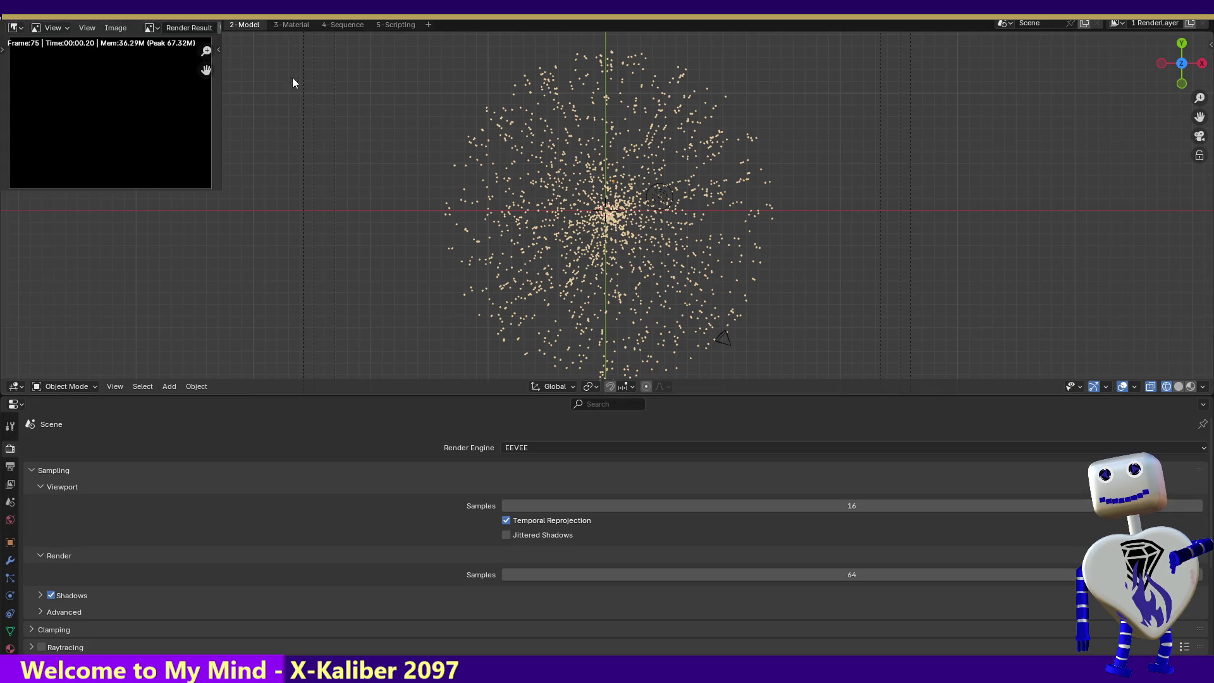
{"action": "key", "text": "Escape"}
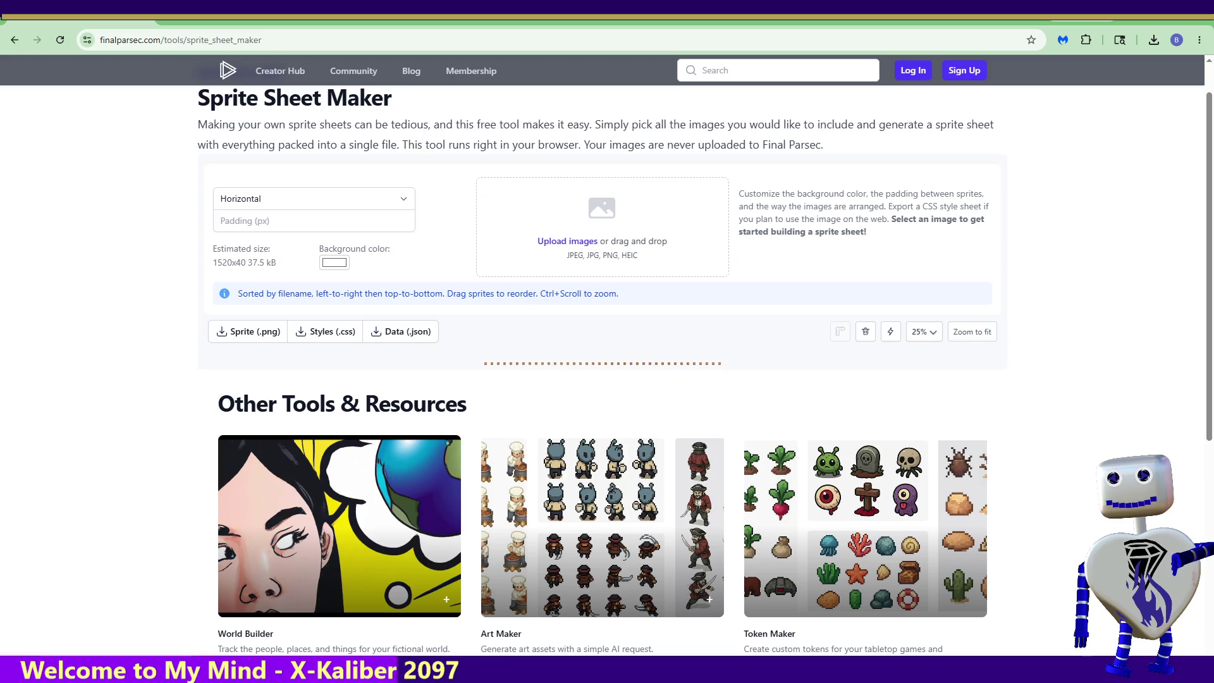
{"action": "key", "text": "alt+Tab"}
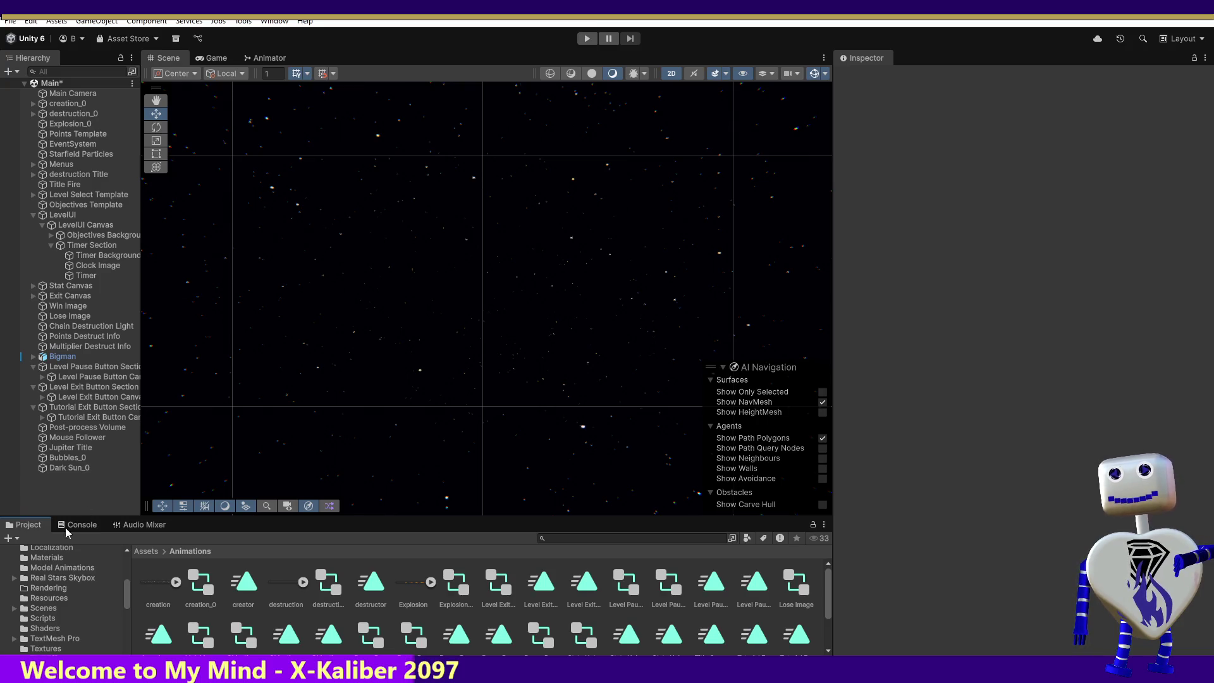
{"action": "scroll", "coordinate": [128, 593], "scroll_direction": "up", "scroll_amount": 3}
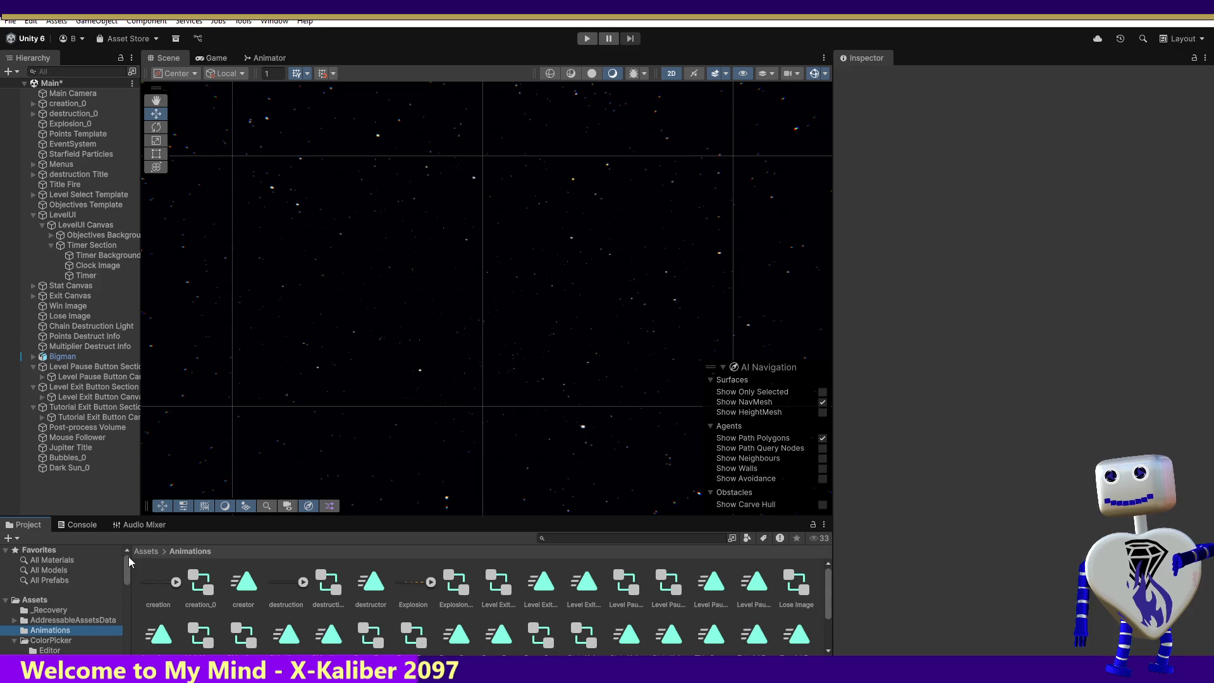
{"action": "scroll", "coordinate": [122, 579], "scroll_direction": "down", "scroll_amount": 3}
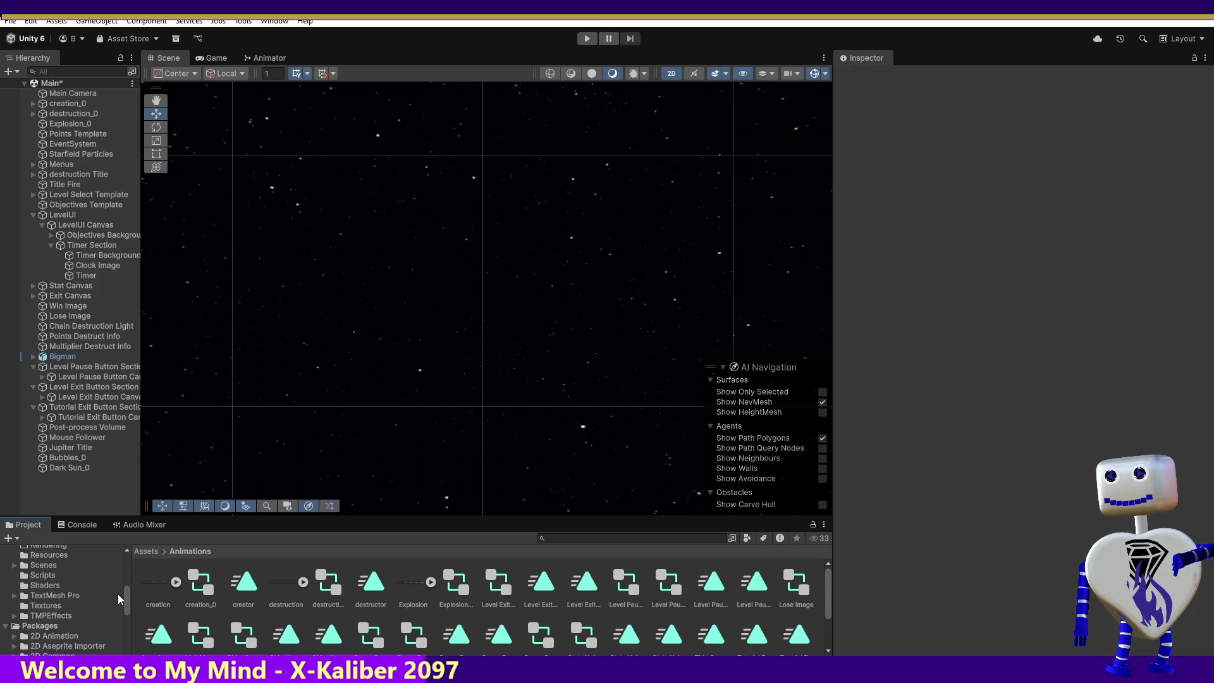
- Browse the Project panel's Scenes folder and then the Animations folder
{"action": "left_click", "coordinate": [44, 625]}
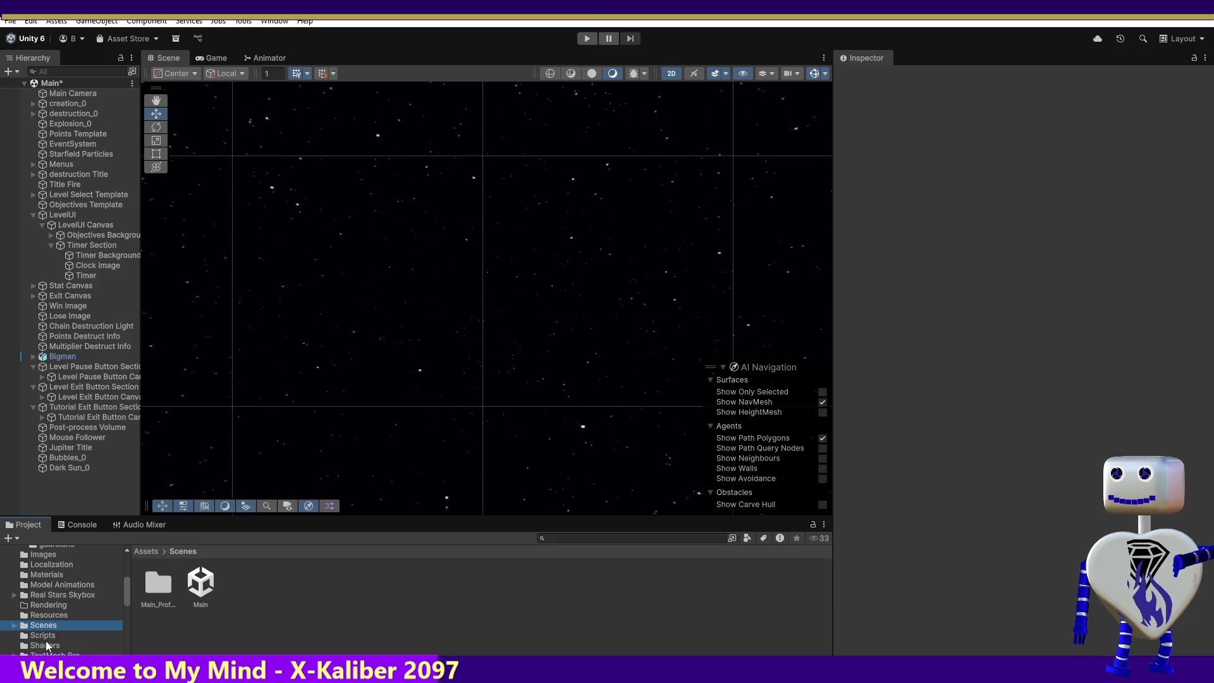
{"action": "scroll", "coordinate": [126, 578], "scroll_direction": "up", "scroll_amount": 3}
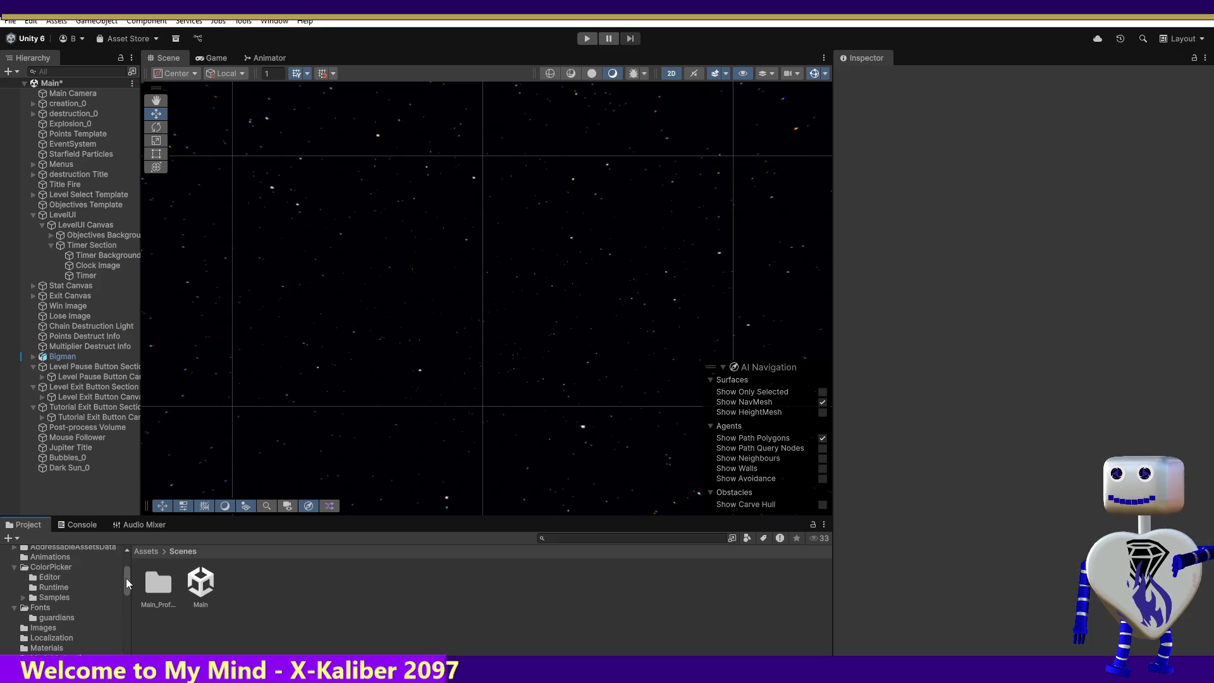
{"action": "left_click", "coordinate": [112, 568]}
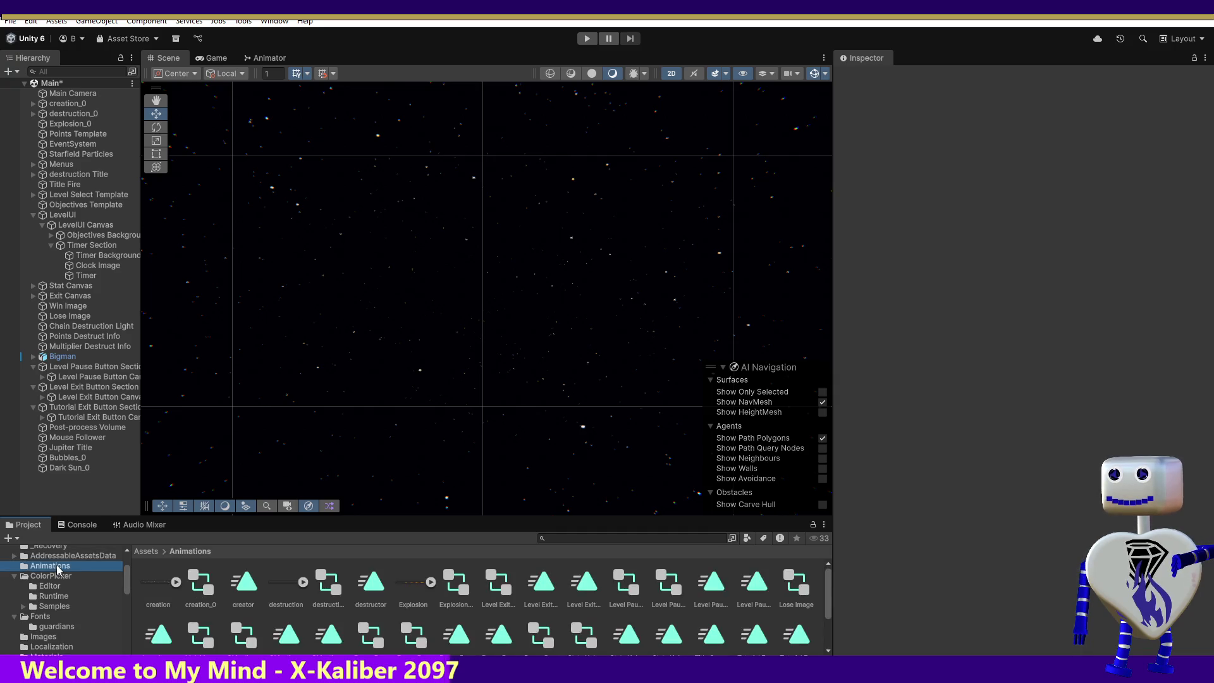
{"action": "scroll", "coordinate": [128, 583], "scroll_direction": "down", "scroll_amount": 2}
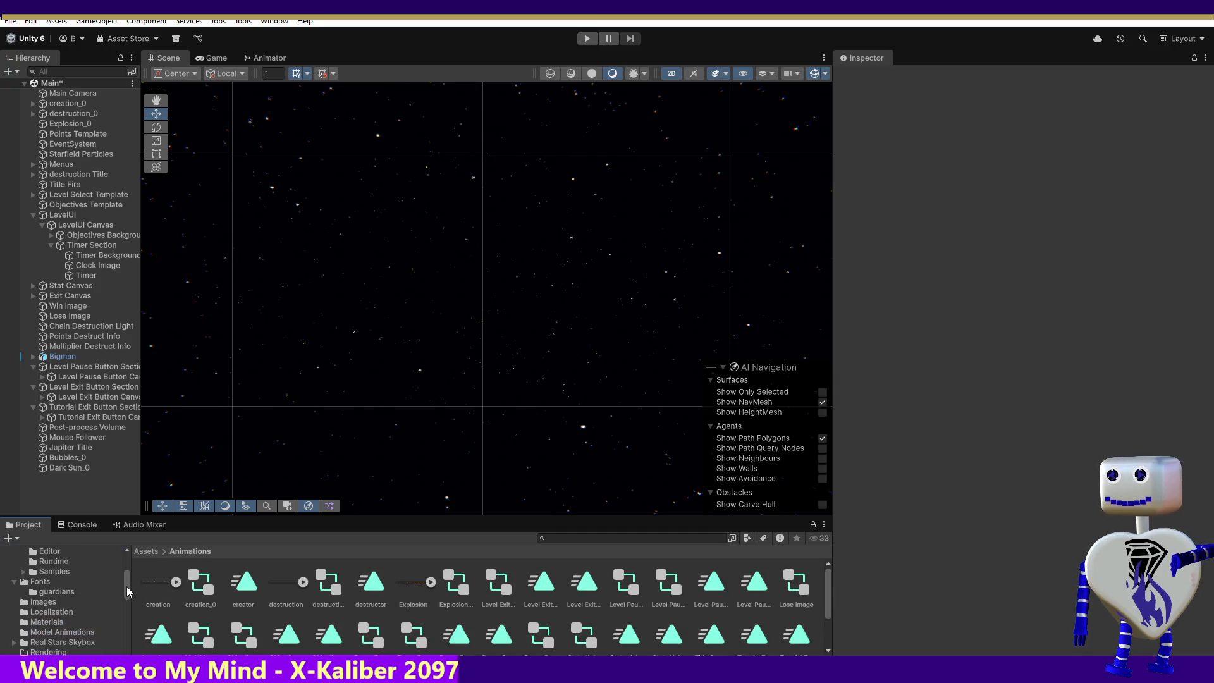
{"action": "scroll", "coordinate": [127, 588], "scroll_direction": "down", "scroll_amount": 2}
{"action": "scroll", "coordinate": [127, 593], "scroll_direction": "down", "scroll_amount": 2}
{"action": "scroll", "coordinate": [125, 596], "scroll_direction": "down", "scroll_amount": 1}
{"action": "scroll", "coordinate": [125, 598], "scroll_direction": "down", "scroll_amount": 1}
{"action": "scroll", "coordinate": [124, 599], "scroll_direction": "down", "scroll_amount": 1}
{"action": "scroll", "coordinate": [124, 599], "scroll_direction": "up", "scroll_amount": 3}
{"action": "scroll", "coordinate": [126, 586], "scroll_direction": "up", "scroll_amount": 3}
{"action": "scroll", "coordinate": [129, 582], "scroll_direction": "up", "scroll_amount": 3}
{"action": "scroll", "coordinate": [129, 582], "scroll_direction": "down", "scroll_amount": 2}
{"action": "scroll", "coordinate": [129, 586], "scroll_direction": "down", "scroll_amount": 2}
{"action": "scroll", "coordinate": [129, 588], "scroll_direction": "down", "scroll_amount": 2}
- Box-select and delete the Jupiter, Bubbles and Dark Sun sprites, then select the Bubbles image asset
{"action": "left_click", "coordinate": [74, 581]}
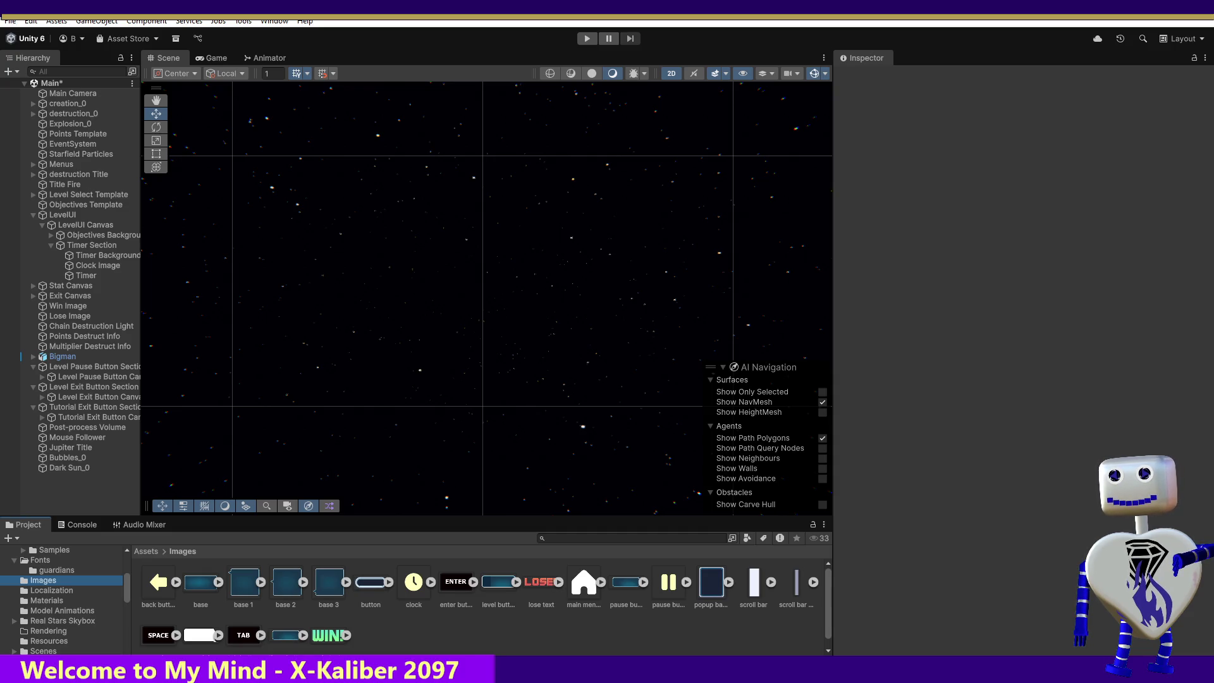
{"action": "scroll", "coordinate": [419, 620], "scroll_direction": "down", "scroll_amount": 1}
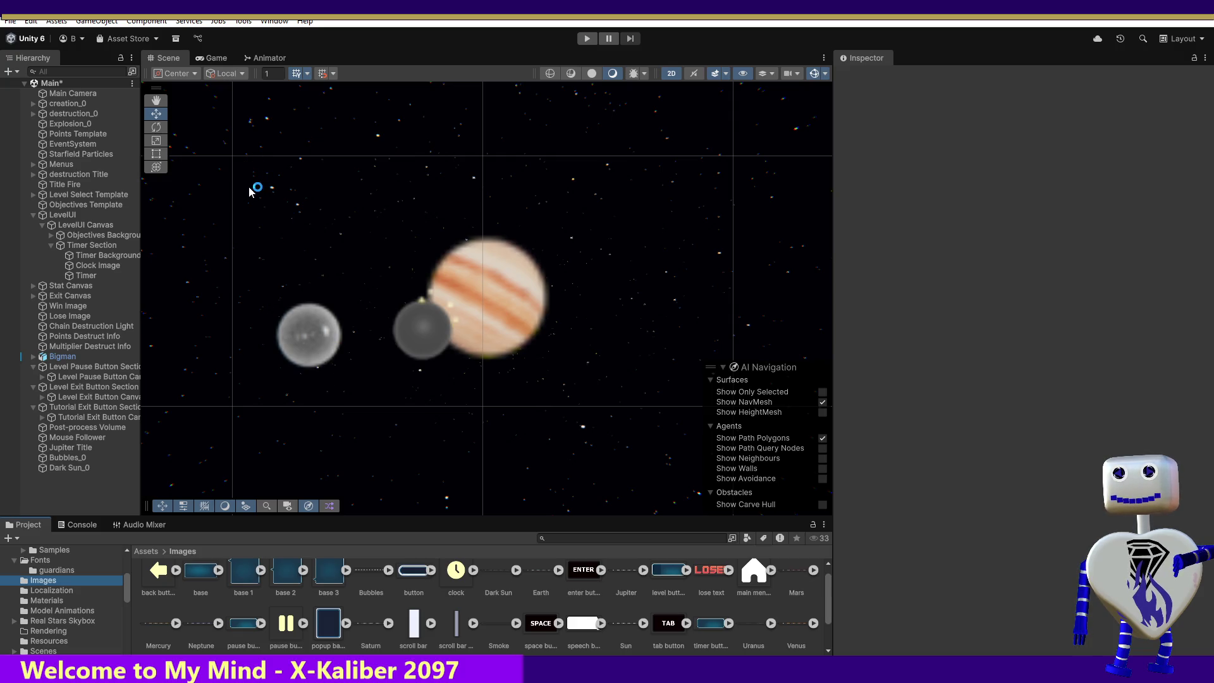
{"action": "left_click_drag", "start_coordinate": [250, 186], "coordinate": [569, 406]}
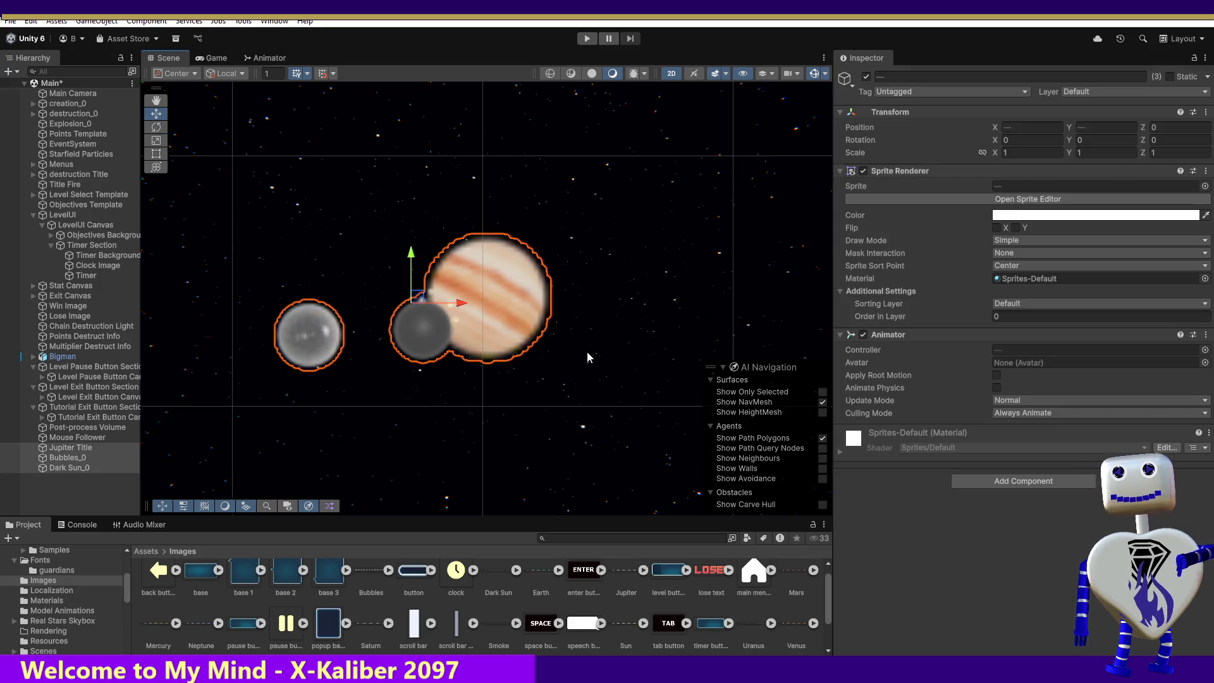
{"action": "key", "text": "Delete"}
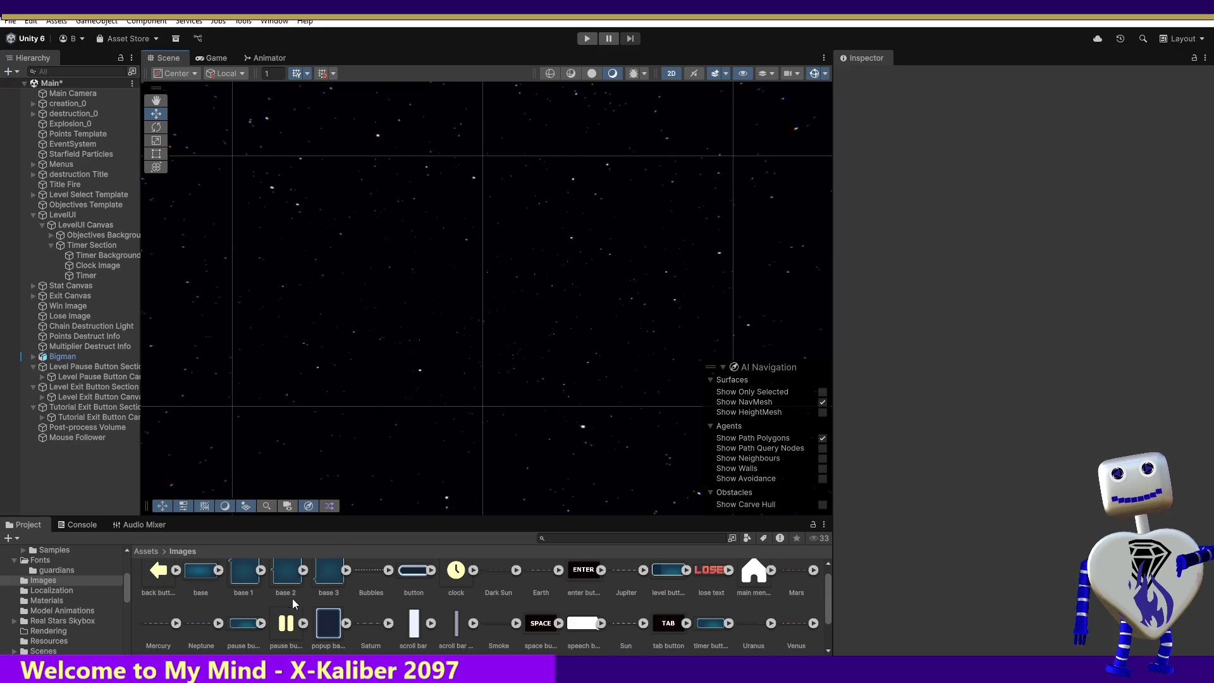
{"action": "left_click", "coordinate": [361, 576]}
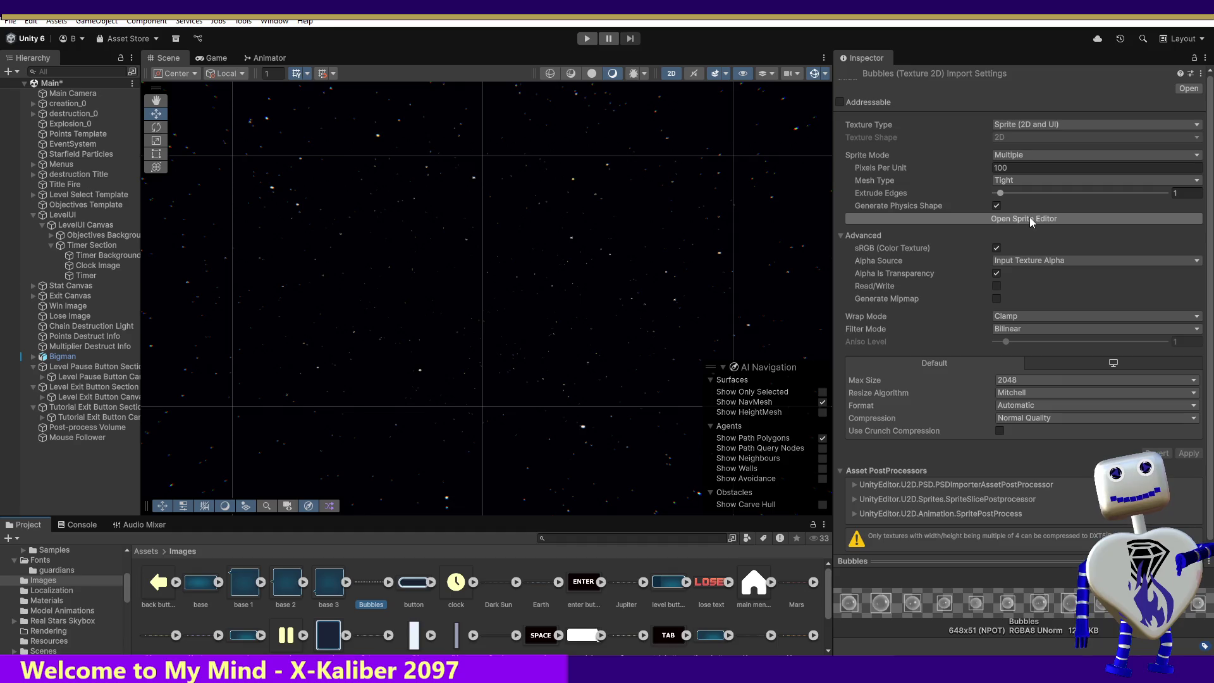
- Check Bubbles' slicing in the Sprite Editor, select the Dark Sun asset, and drag Bubbles into the scene
{"action": "left_click", "coordinate": [1029, 217]}
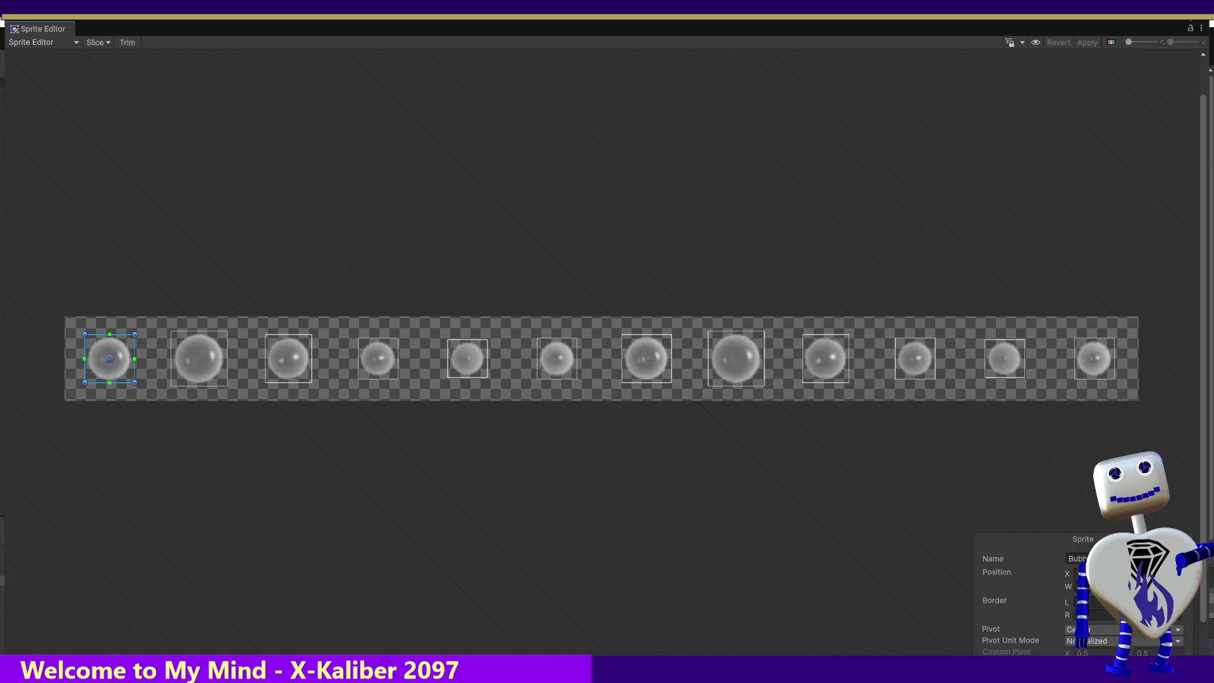
{"action": "left_click", "coordinate": [1198, 19]}
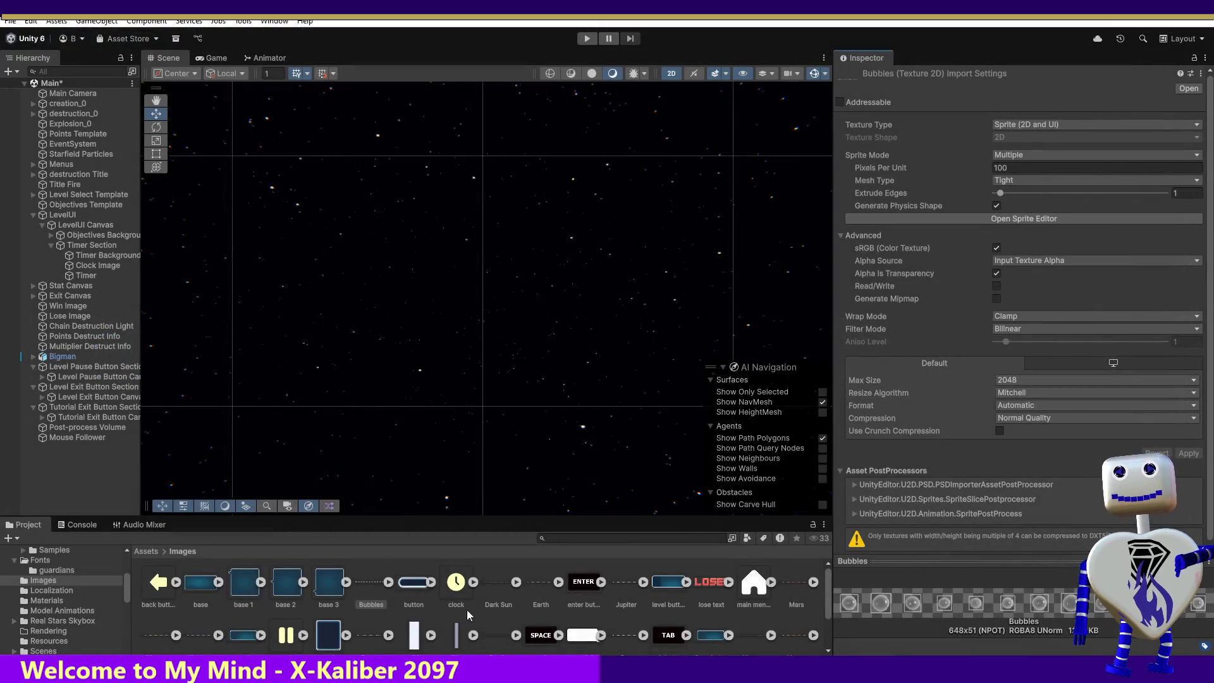
{"action": "left_click", "coordinate": [500, 585]}
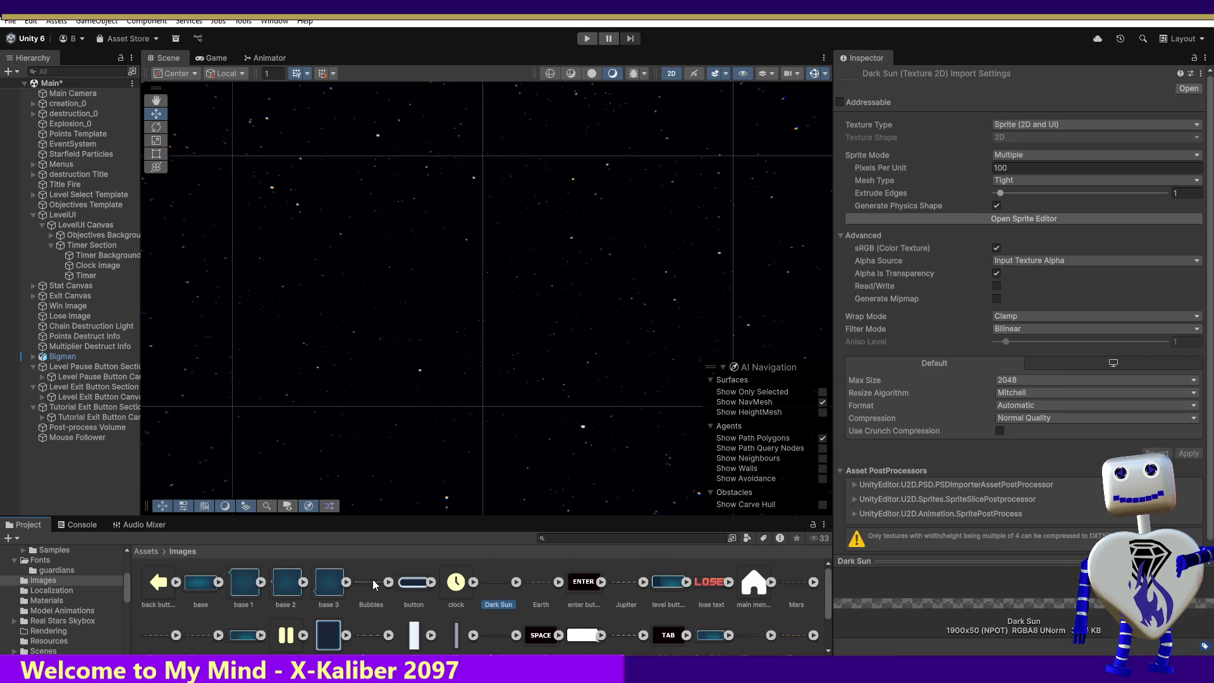
{"action": "left_click_drag", "start_coordinate": [375, 585], "coordinate": [380, 341]}
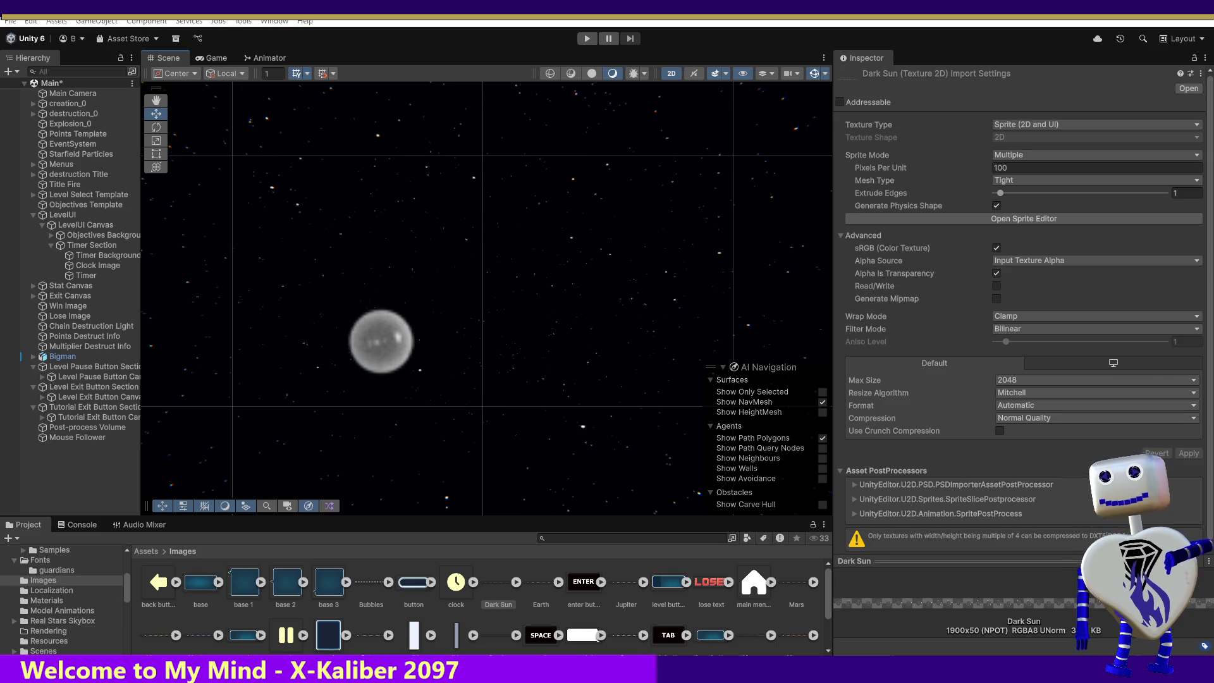
- Confirm the Bubbles animation, then place Dark Sun right of the bubble and Earth above-right of Dark Sun
{"action": "key", "text": "Return"}
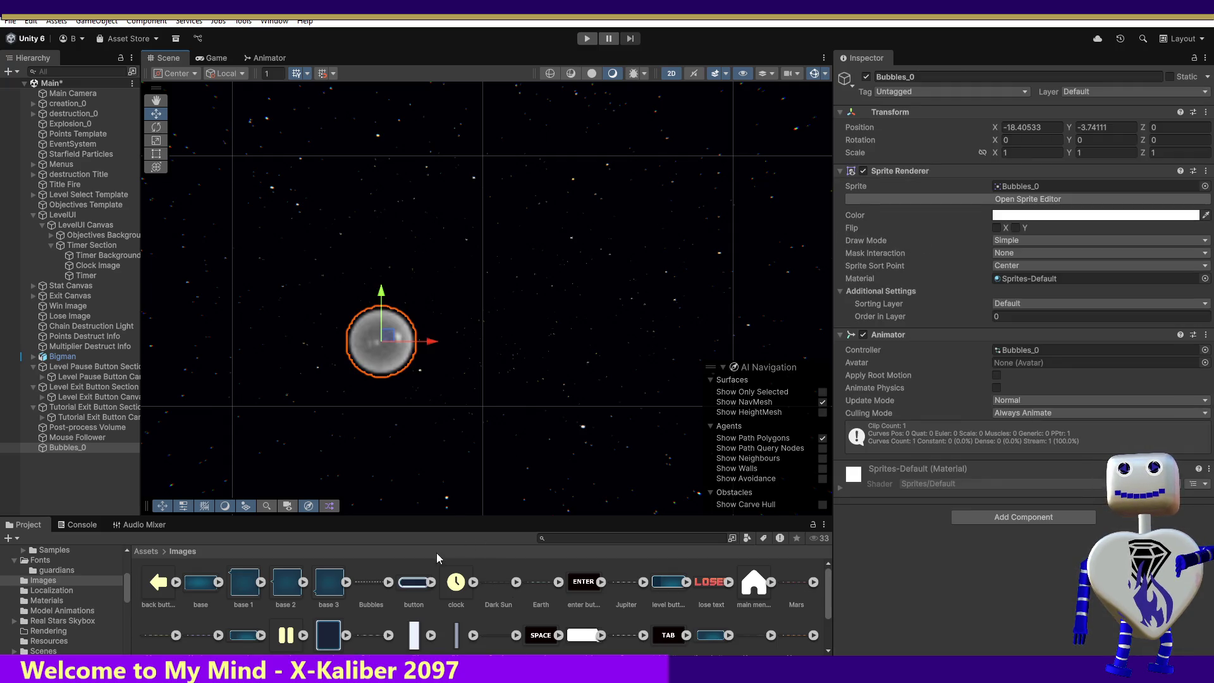
{"action": "left_click_drag", "start_coordinate": [499, 582], "coordinate": [527, 379]}
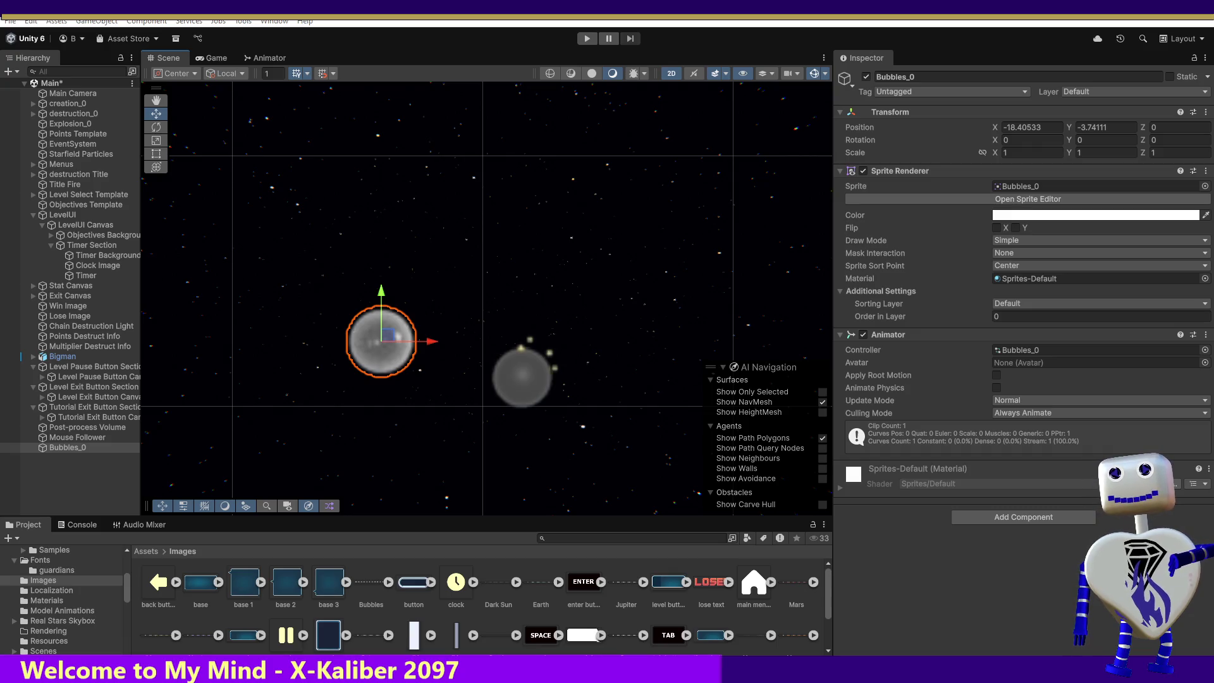
{"action": "left_click_drag", "start_coordinate": [522, 377], "coordinate": [522, 375]}
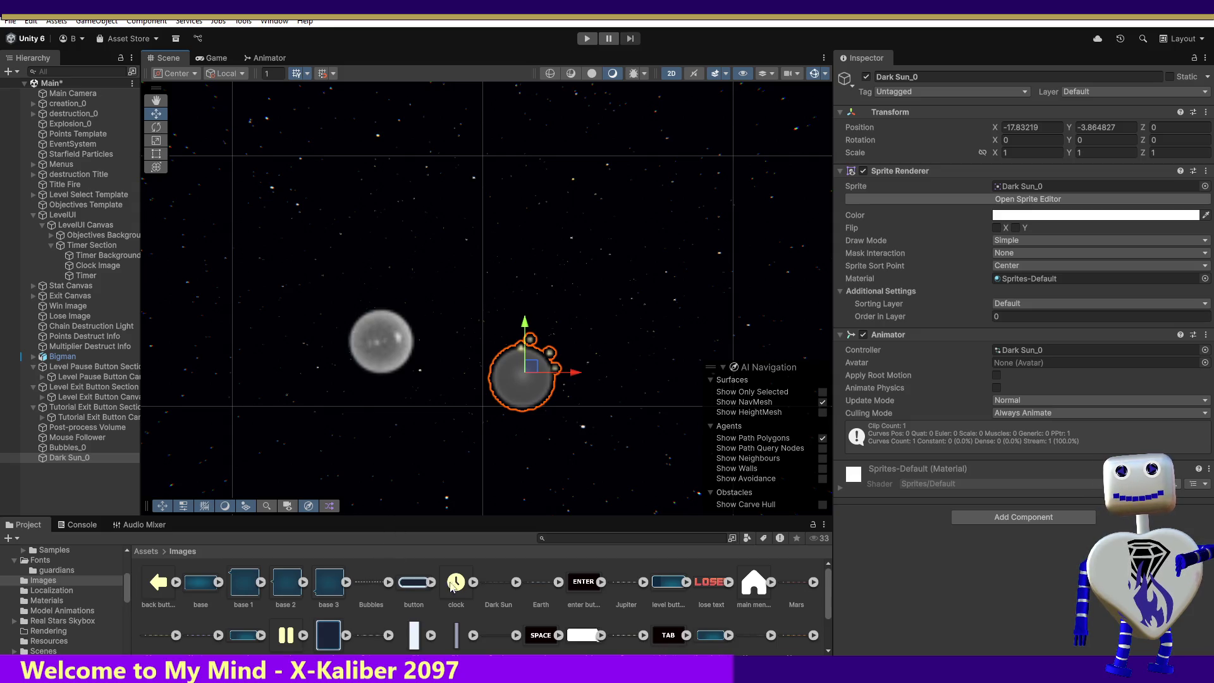
{"action": "left_click_drag", "start_coordinate": [540, 582], "coordinate": [589, 296]}
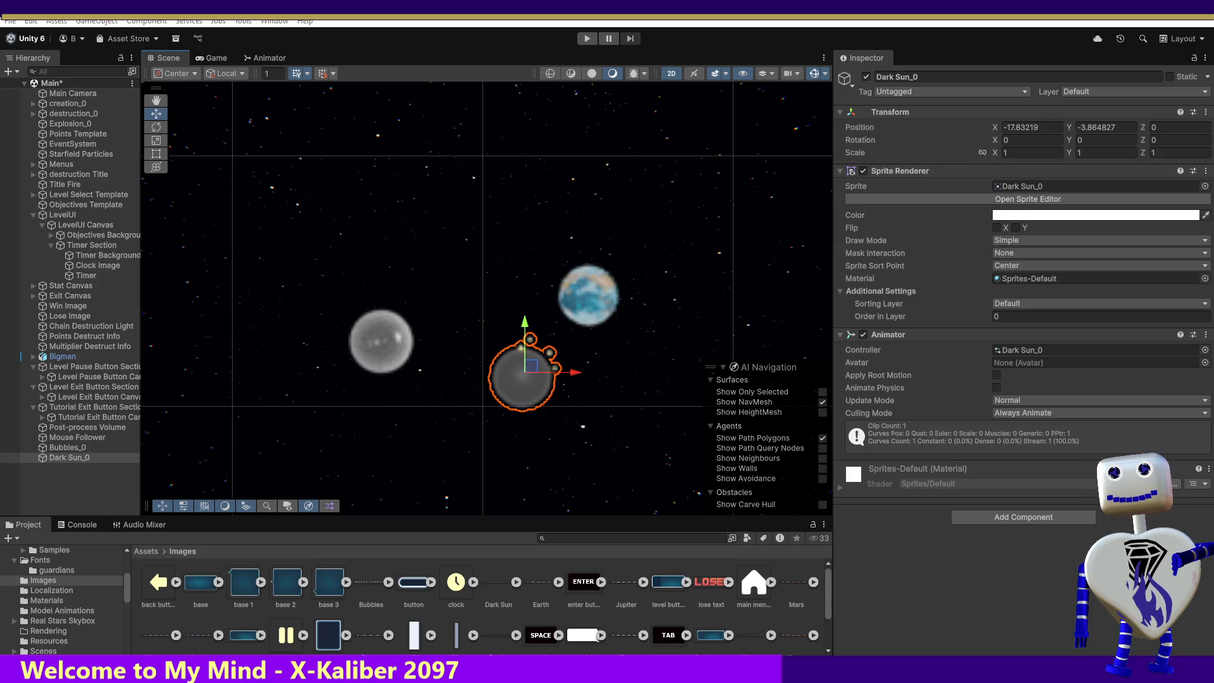
{"action": "left_click_drag", "start_coordinate": [589, 297], "coordinate": [588, 296]}
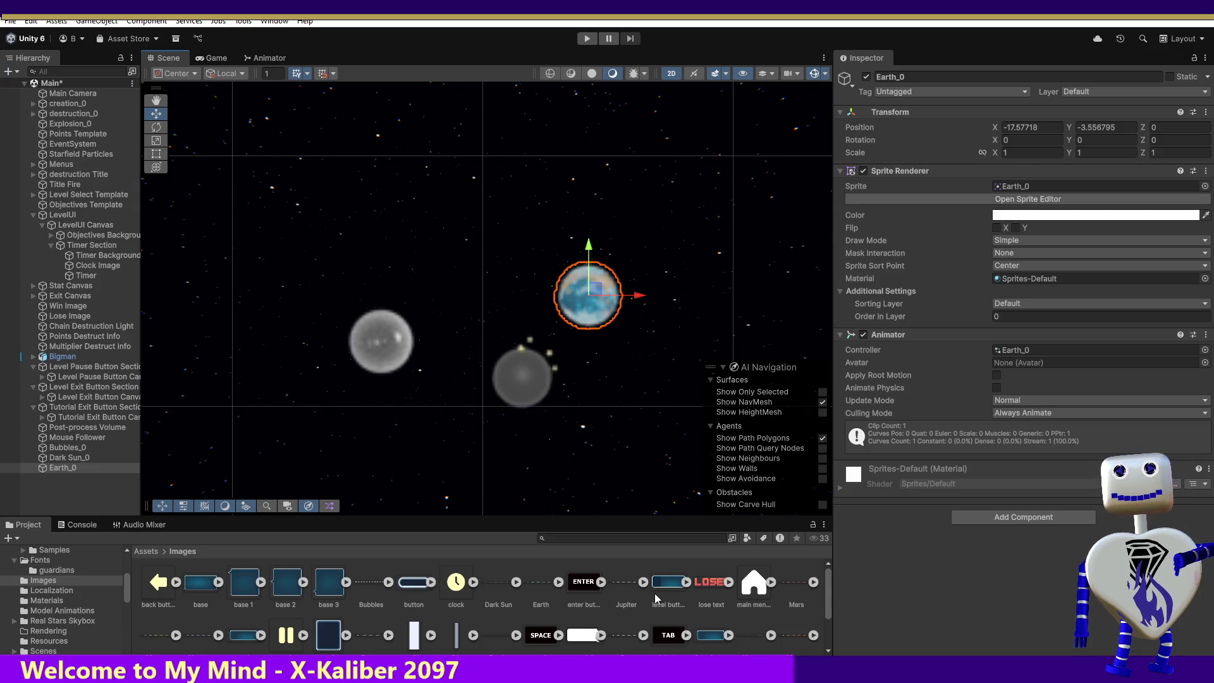
- Drop Jupiter, Mars and Mercury sprites into the scene, Mercury at the left
{"action": "left_click_drag", "start_coordinate": [632, 582], "coordinate": [639, 410]}
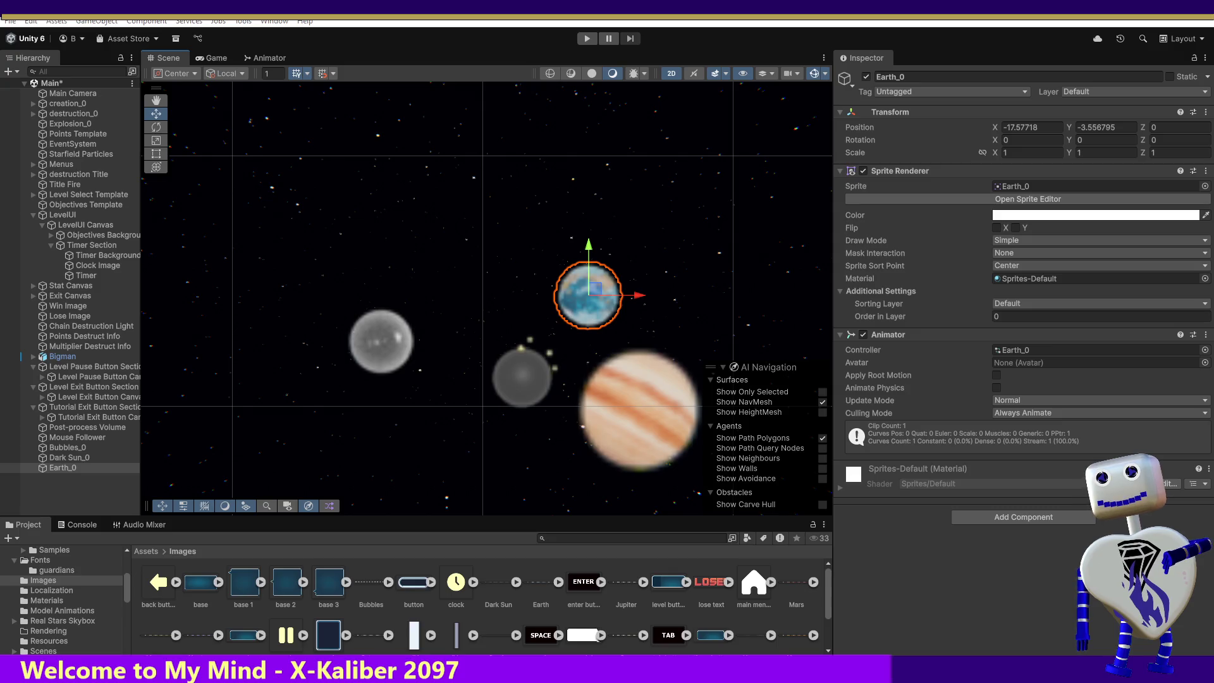
{"action": "left_click_drag", "start_coordinate": [639, 409], "coordinate": [638, 408]}
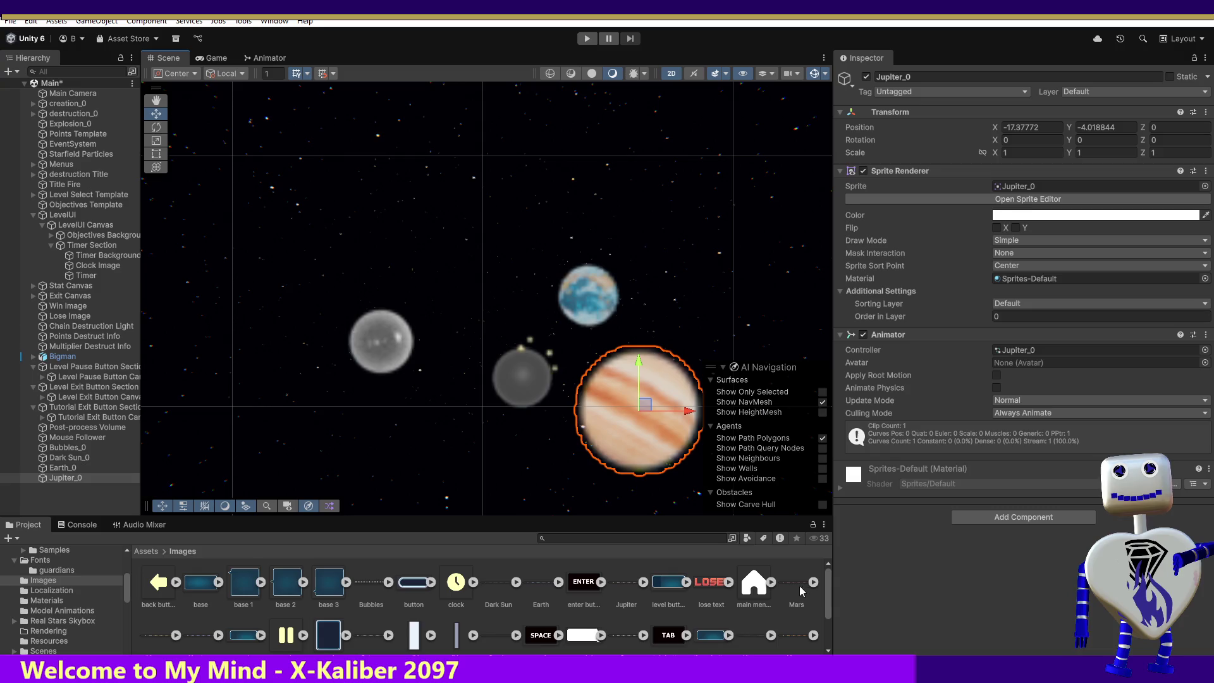
{"action": "left_click_drag", "start_coordinate": [792, 584], "coordinate": [493, 266]}
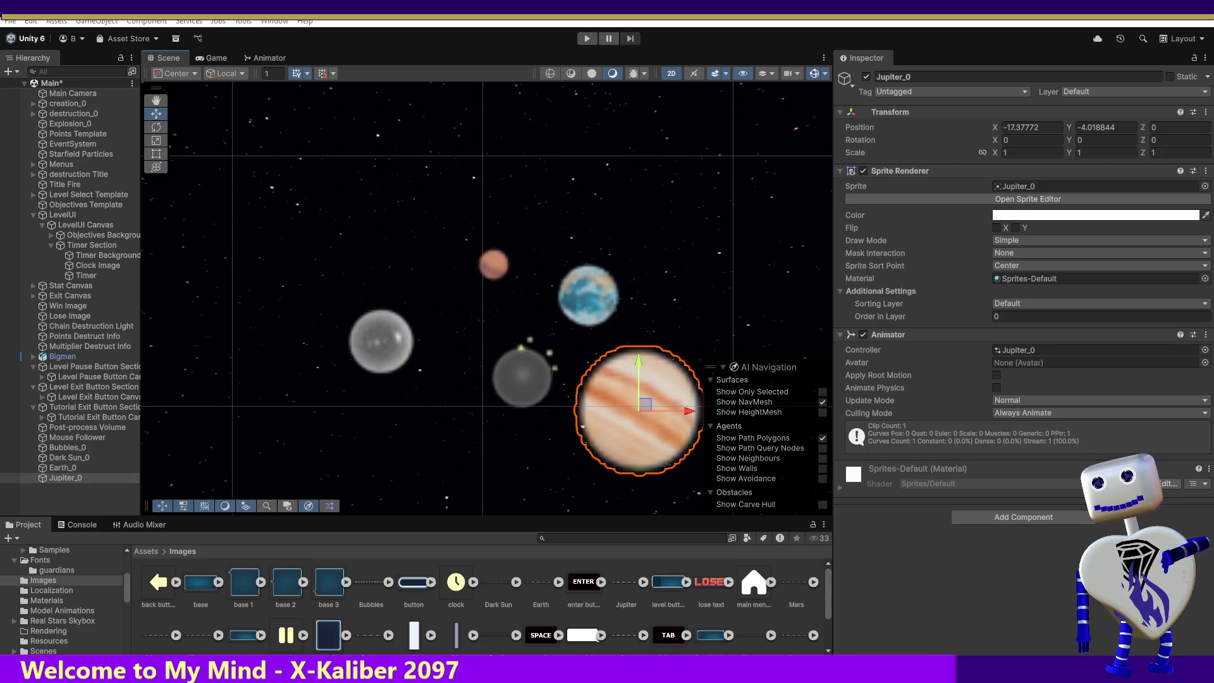
{"action": "left_click_drag", "start_coordinate": [796, 582], "coordinate": [494, 265]}
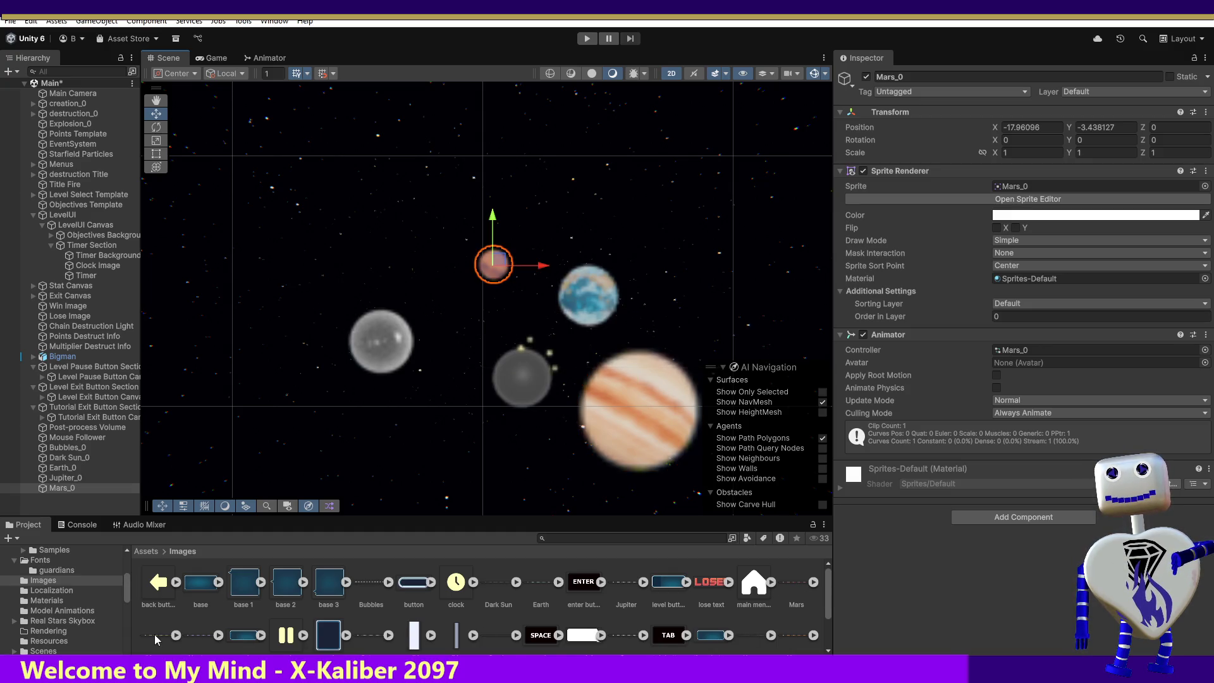
{"action": "scroll", "coordinate": [157, 641], "scroll_direction": "down", "scroll_amount": 1}
{"action": "left_click_drag", "start_coordinate": [157, 632], "coordinate": [281, 403]}
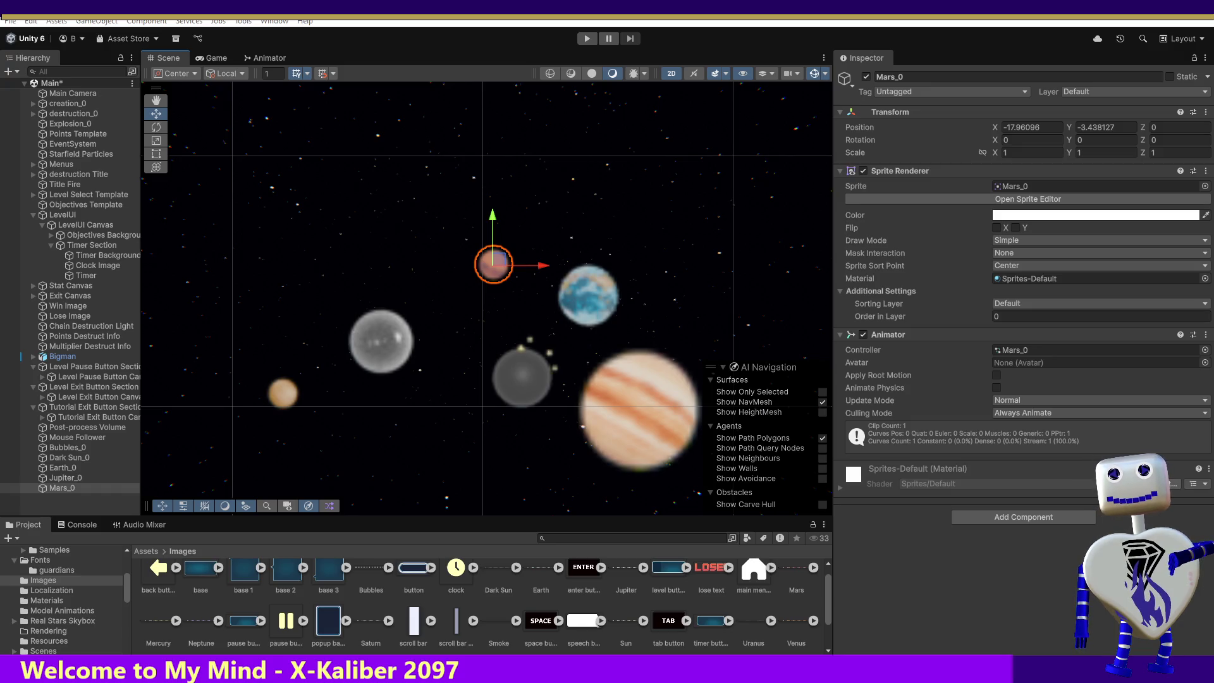
{"action": "left_click_drag", "start_coordinate": [282, 392], "coordinate": [284, 393]}
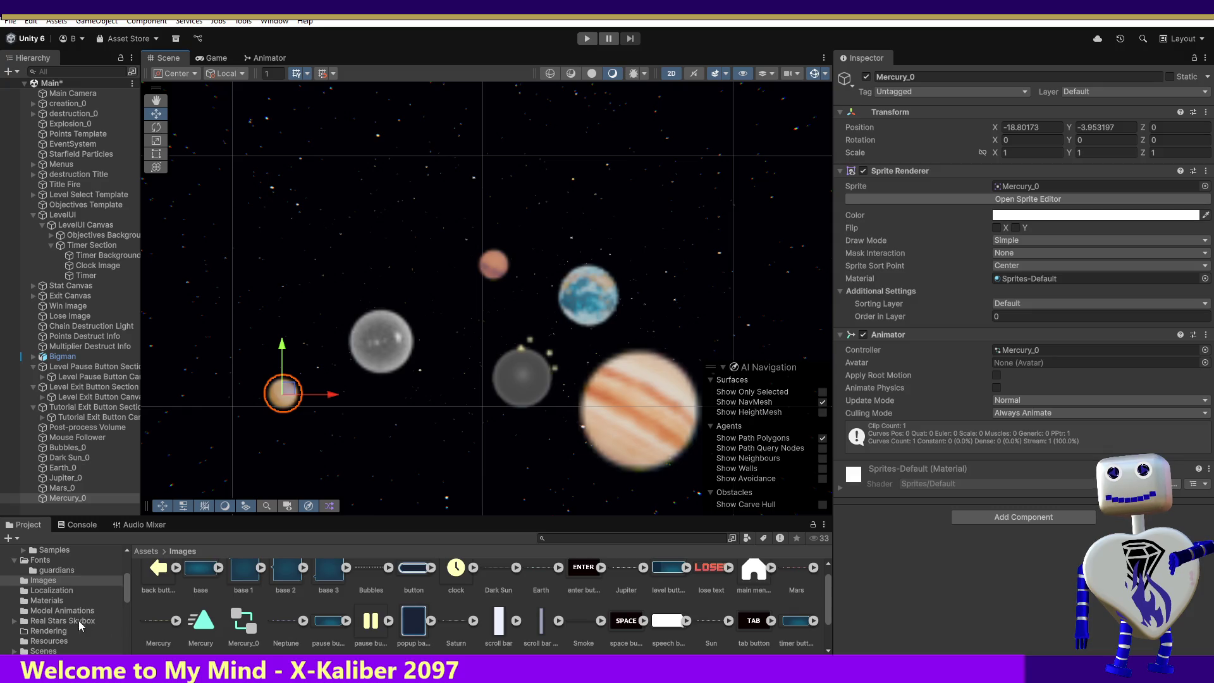
- Bring the blue Neptune sprite into the scene and drop it below the grey moon
{"action": "left_click", "coordinate": [288, 626]}
{"action": "left_click_drag", "start_coordinate": [290, 630], "coordinate": [410, 451]}
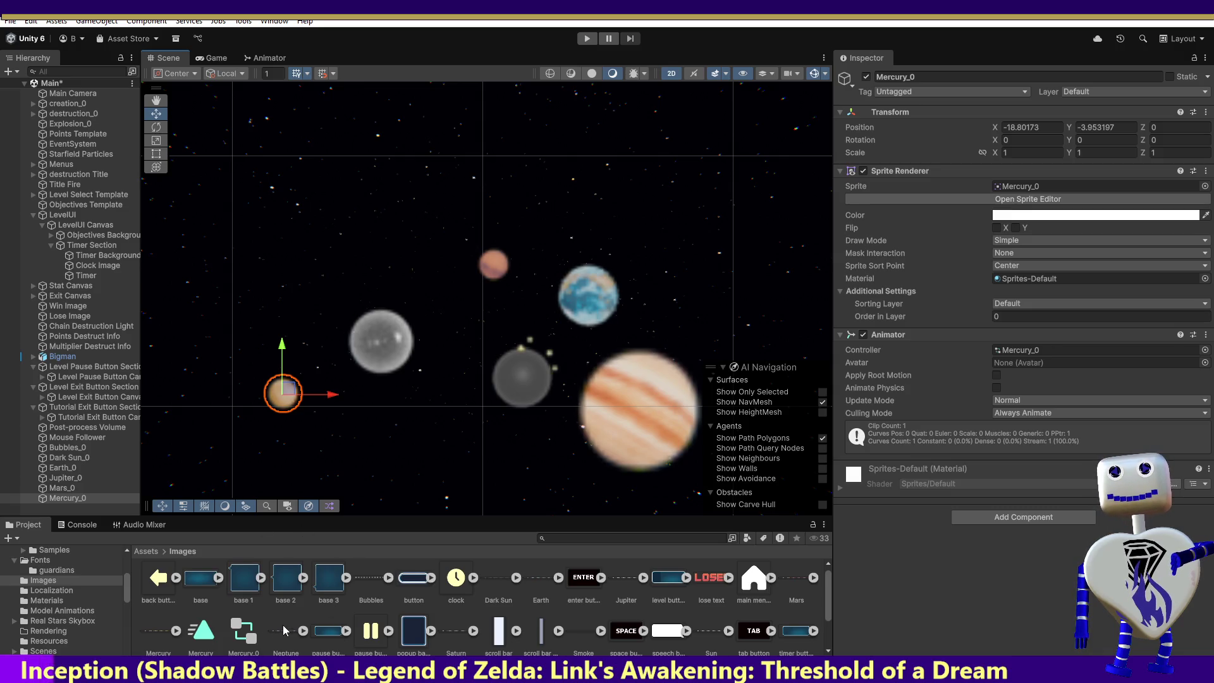
{"action": "left_click_drag", "start_coordinate": [283, 630], "coordinate": [402, 424]}
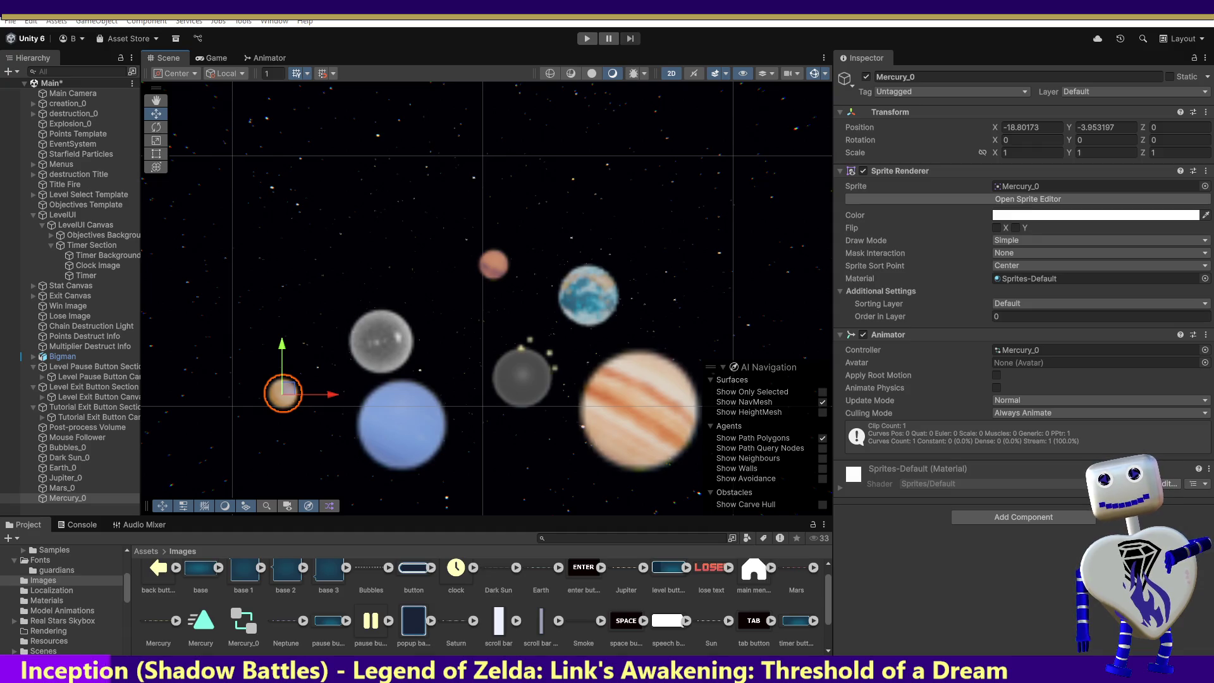
{"action": "left_click_drag", "start_coordinate": [402, 424], "coordinate": [401, 425]}
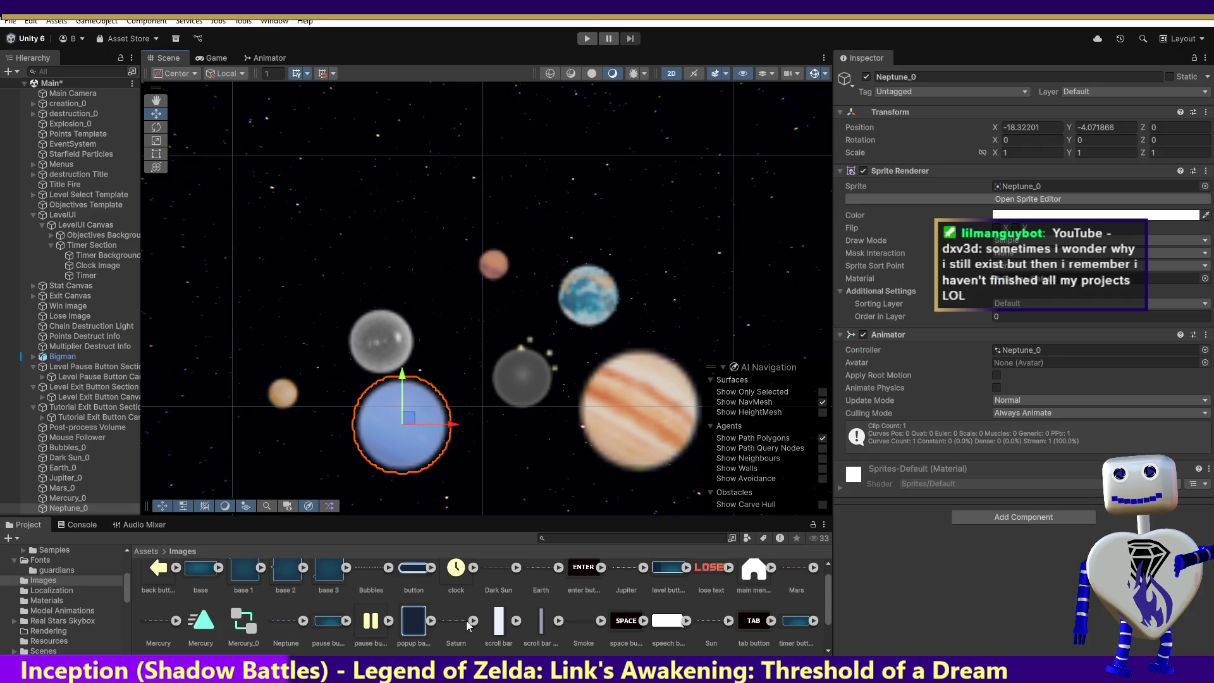
- Bring the ringed Saturn sprite into the scene and finish placing it as an object
{"action": "mouse_move", "coordinate": [458, 623]}
{"action": "left_mouse_down"}
{"action": "mouse_move", "coordinate": [458, 260]}
{"action": "mouse_move", "coordinate": [438, 250]}
{"action": "left_mouse_up"}
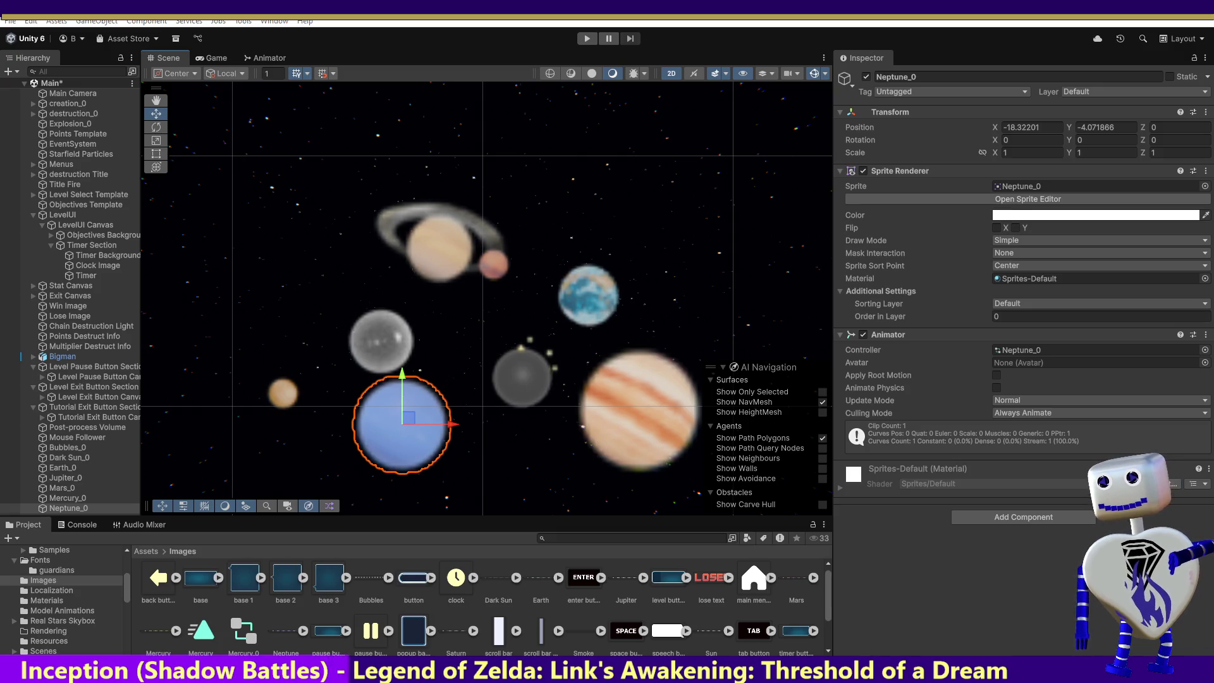
{"action": "key", "text": "Down"}
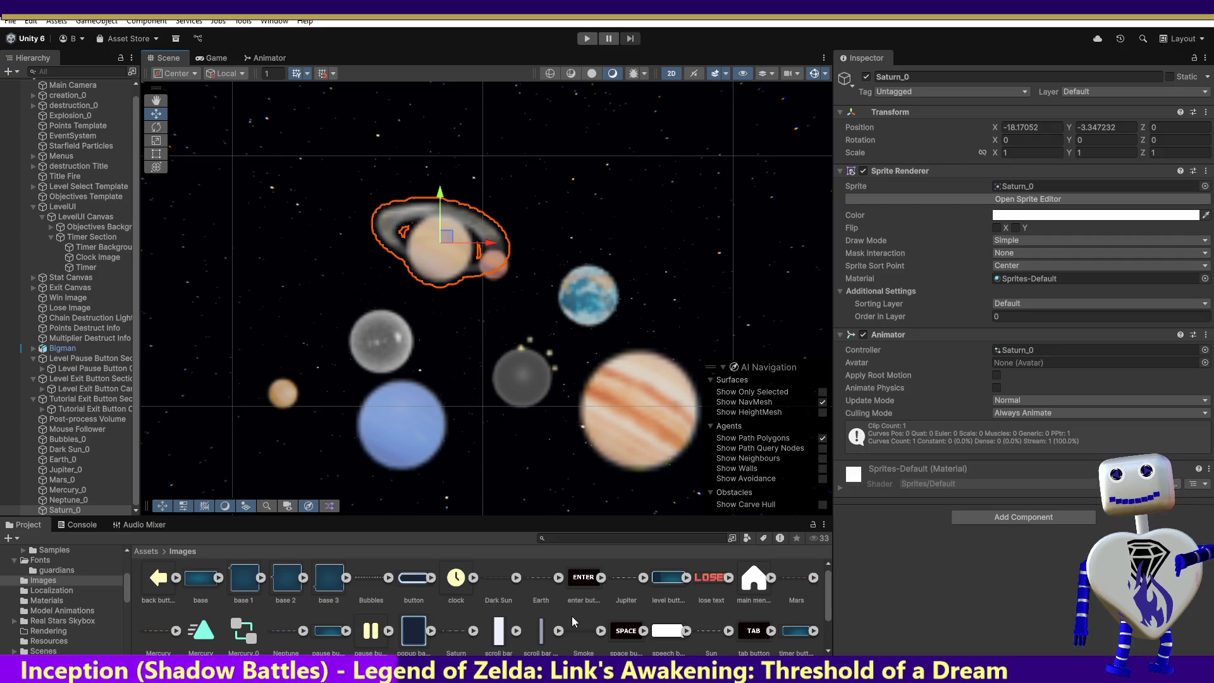
{"action": "scroll", "coordinate": [581, 632], "scroll_direction": "down", "scroll_amount": 1}
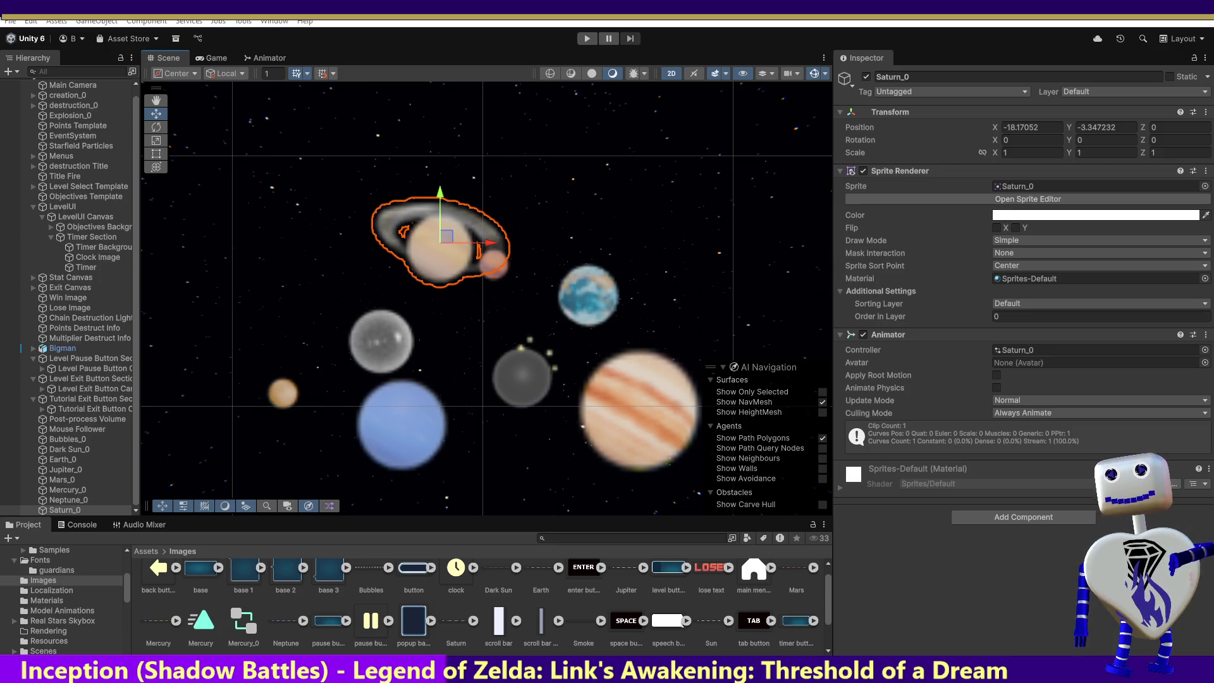
- Add Smoke near the centre, the pale Sun above it, and the light-blue Uranus sprite to the scene
{"action": "left_click_drag", "start_coordinate": [584, 620], "coordinate": [546, 453]}
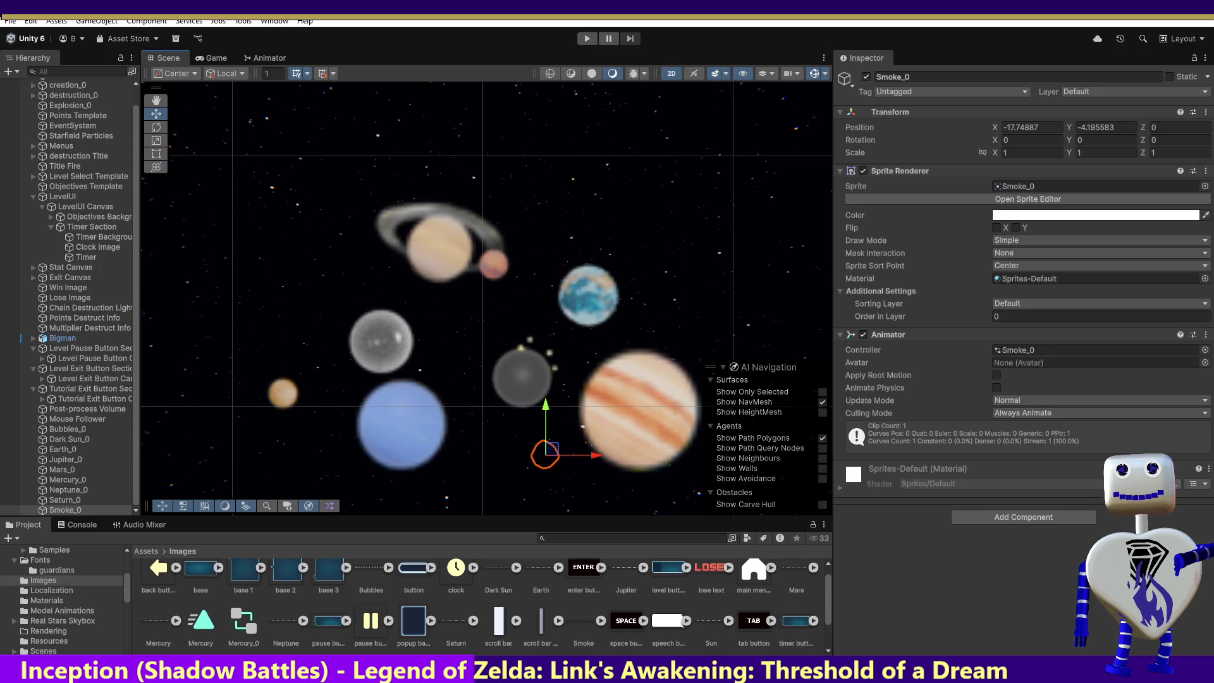
{"action": "left_click_drag", "start_coordinate": [714, 623], "coordinate": [661, 275]}
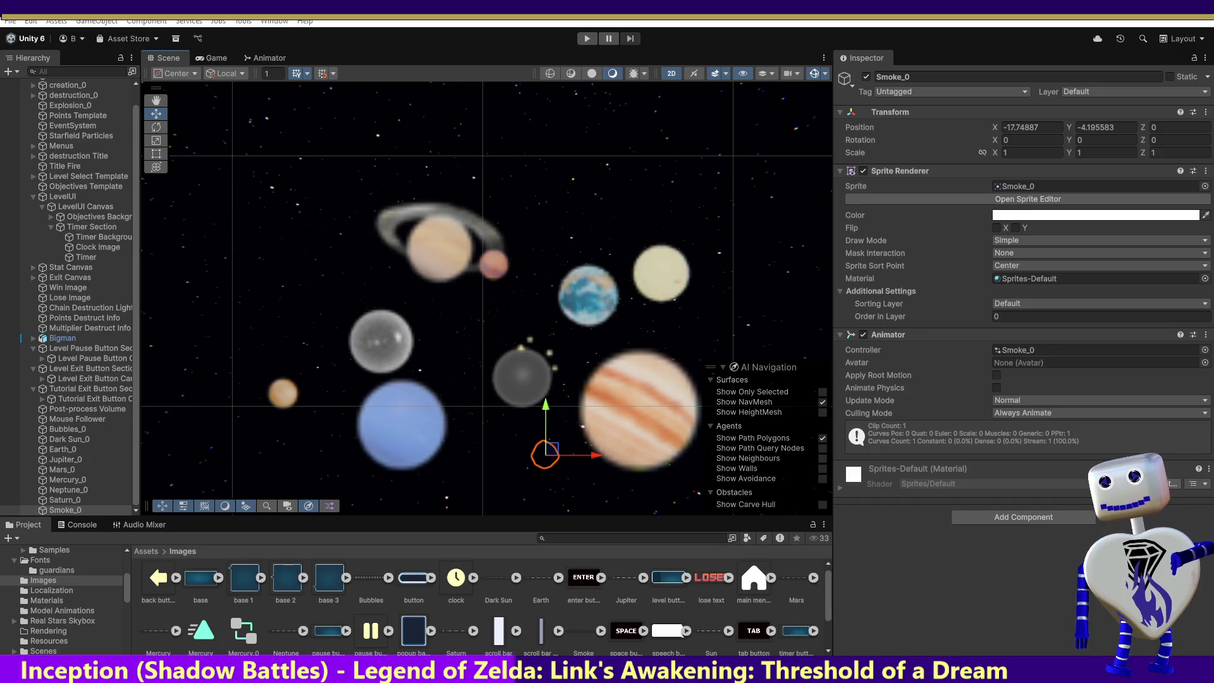
{"action": "left_click", "coordinate": [661, 274]}
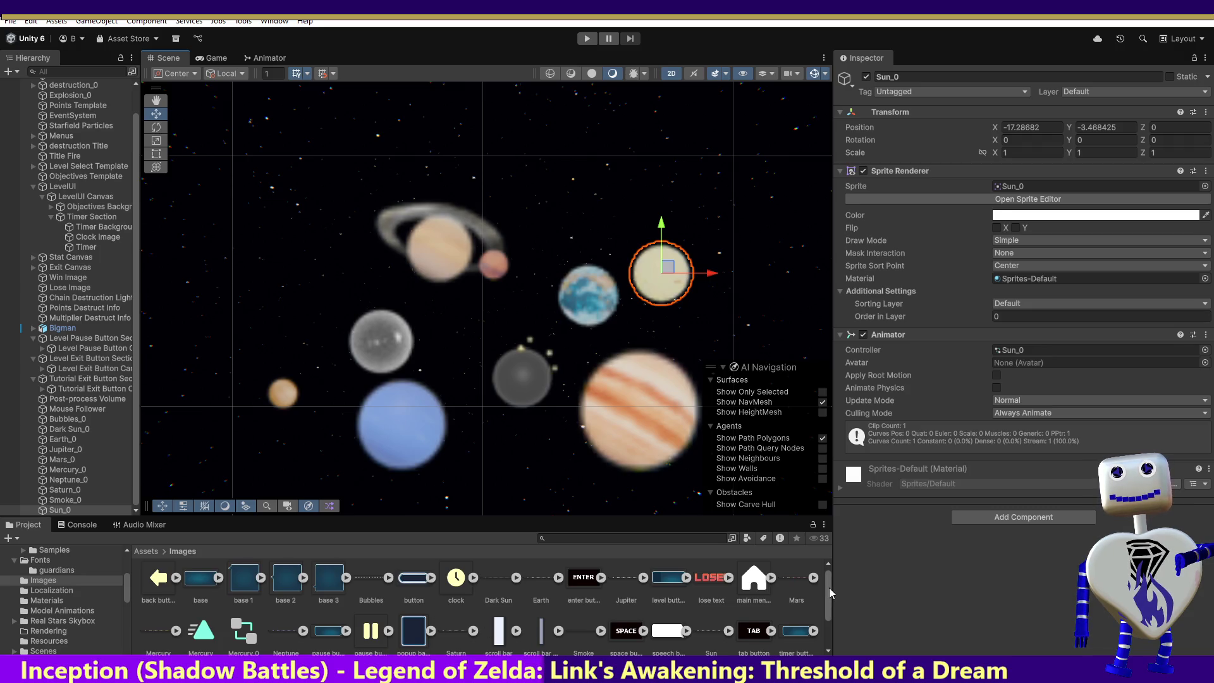
{"action": "left_click_drag", "start_coordinate": [829, 587], "coordinate": [825, 632]}
{"action": "scroll", "coordinate": [824, 637], "scroll_direction": "up", "scroll_amount": 2}
{"action": "scroll", "coordinate": [834, 639], "scroll_direction": "down", "scroll_amount": 2}
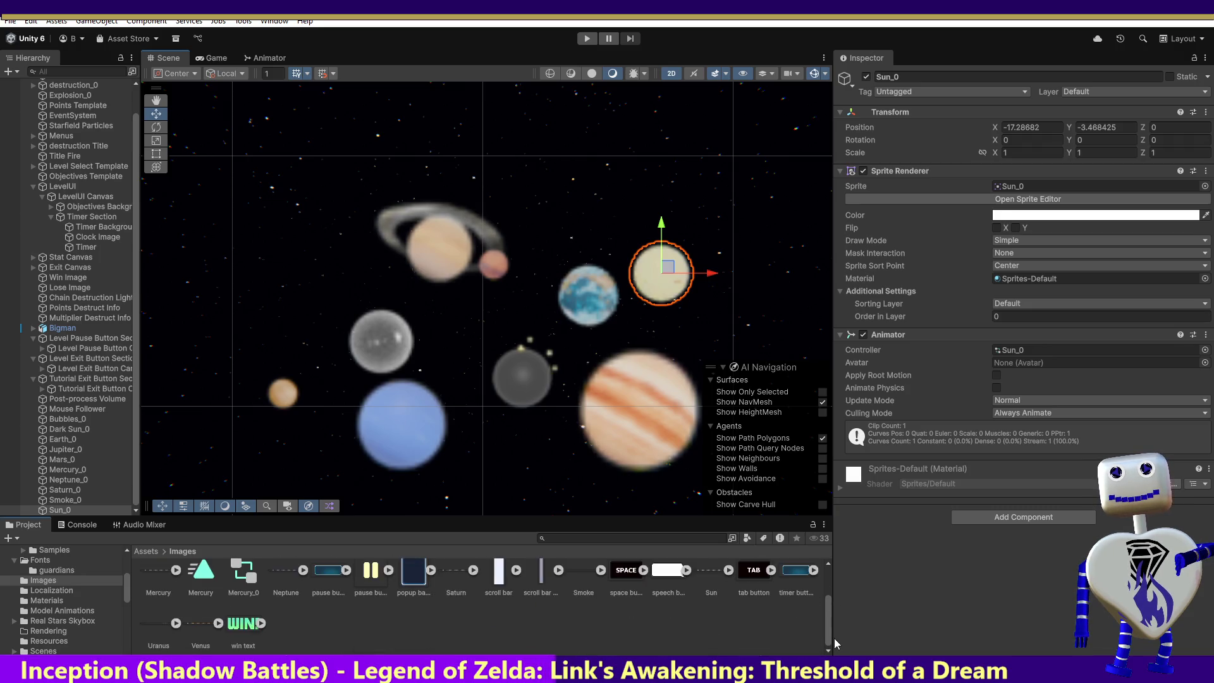
{"action": "left_click_drag", "start_coordinate": [175, 624], "coordinate": [319, 400]}
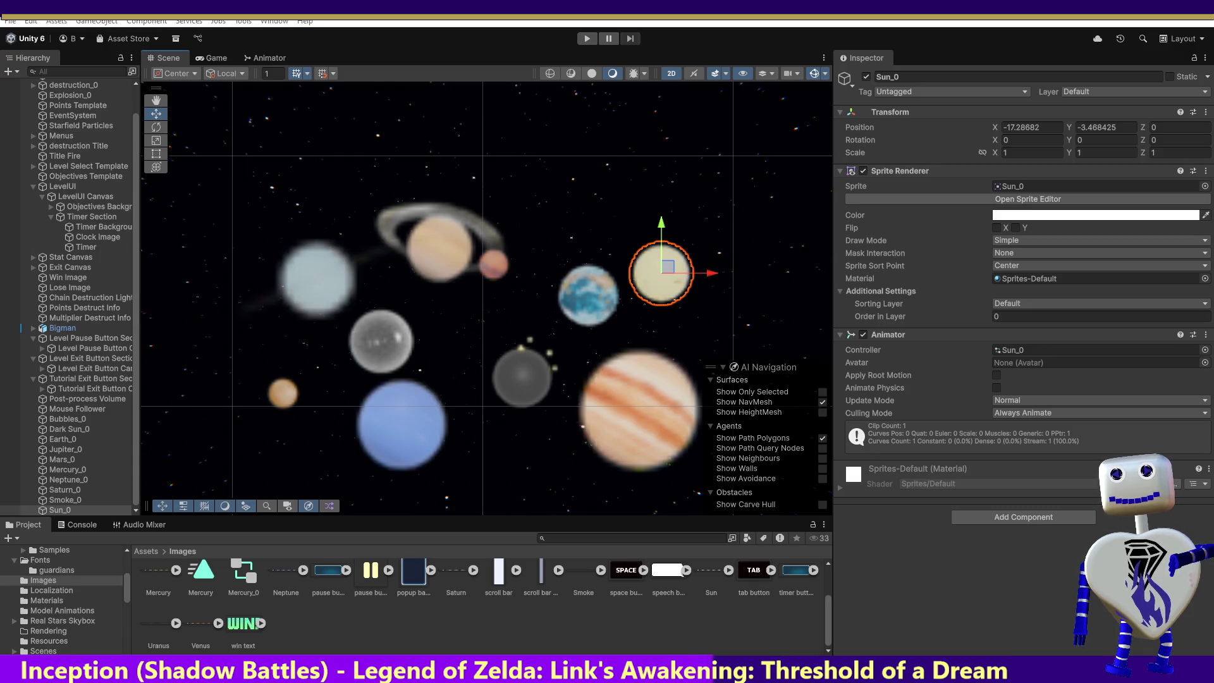
- Select Uranus, then add the orange Venus sprite beside the grey moon as a scene object
{"action": "left_click", "coordinate": [317, 276]}
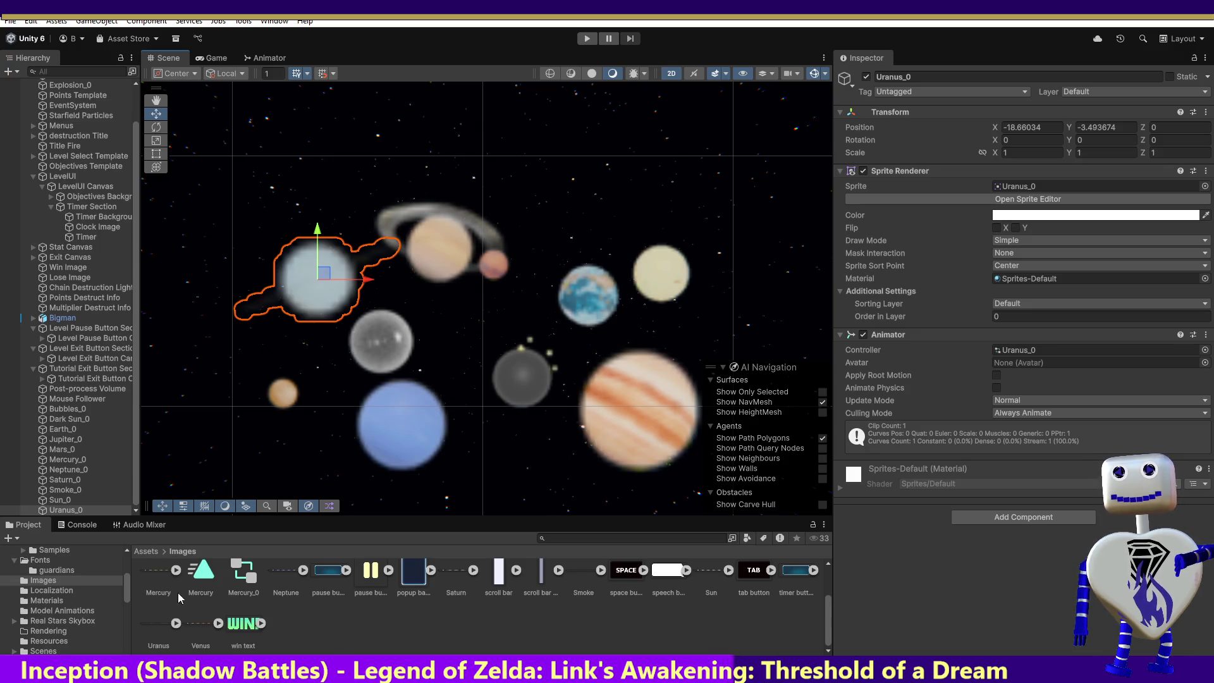
{"action": "left_click_drag", "start_coordinate": [197, 625], "coordinate": [442, 443]}
{"action": "left_click_drag", "start_coordinate": [470, 385], "coordinate": [469, 376]}
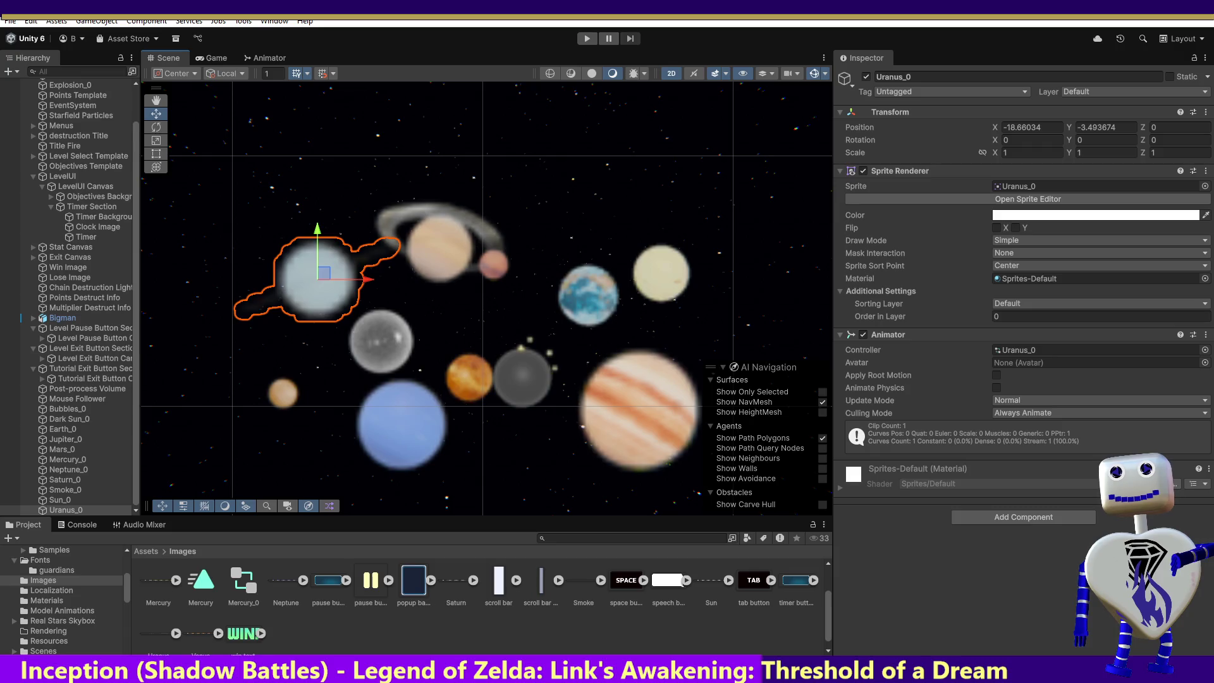
{"action": "key", "text": "Return"}
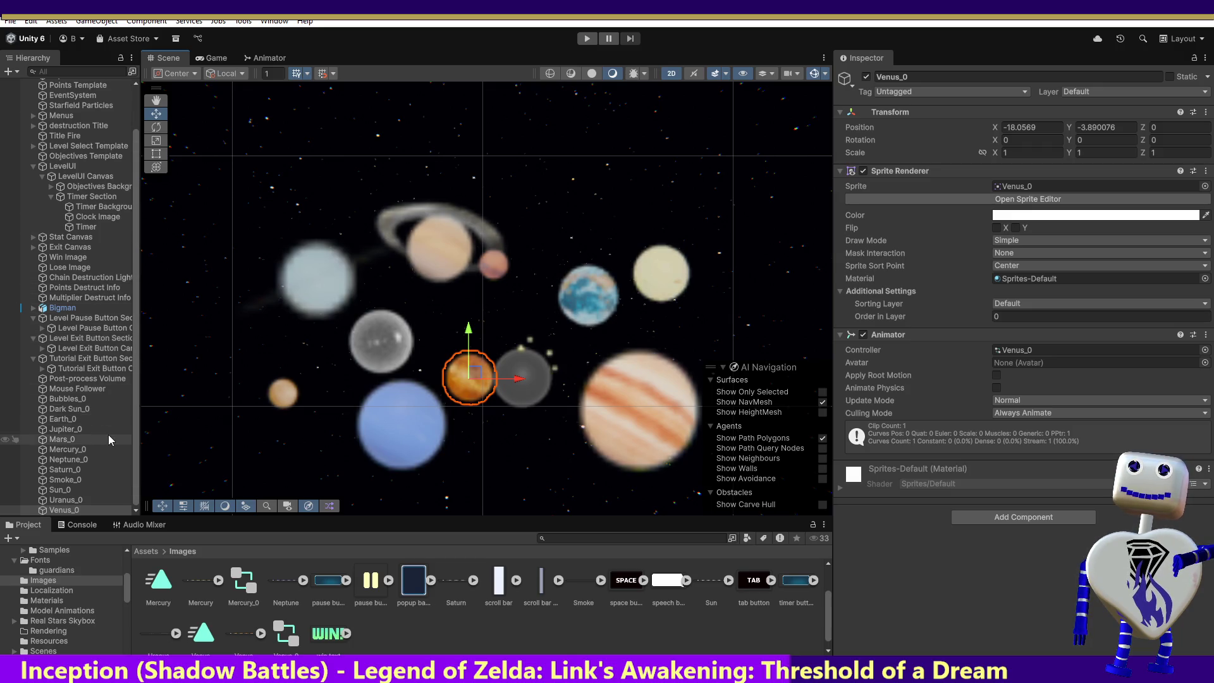
{"action": "scroll", "coordinate": [133, 440], "scroll_direction": "up", "scroll_amount": 2}
{"action": "scroll", "coordinate": [138, 424], "scroll_direction": "up", "scroll_amount": 3}
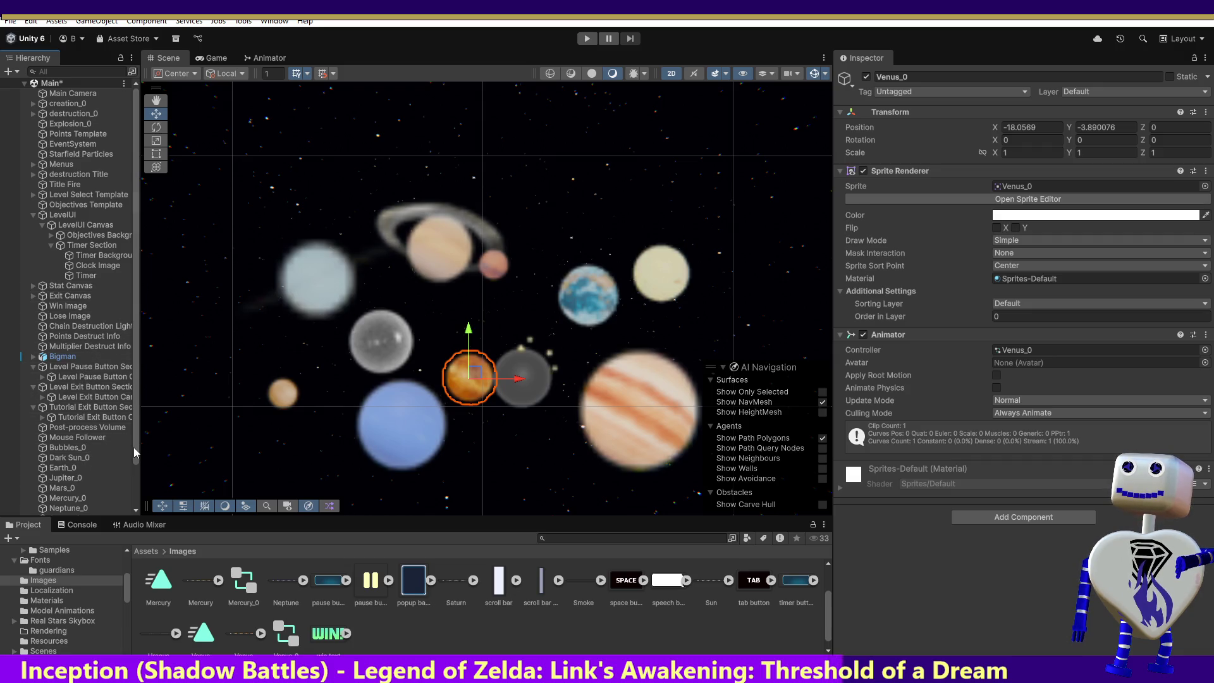
{"action": "left_click", "coordinate": [63, 73]}
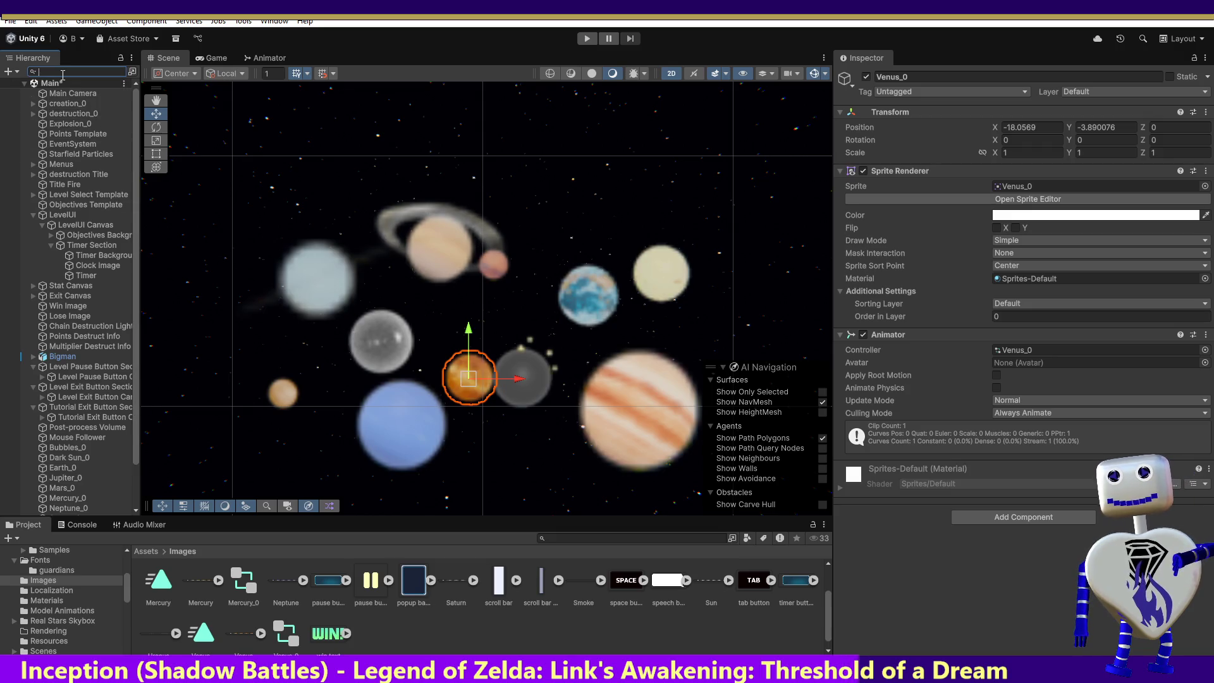
{"action": "type", "text": "Jupi"}
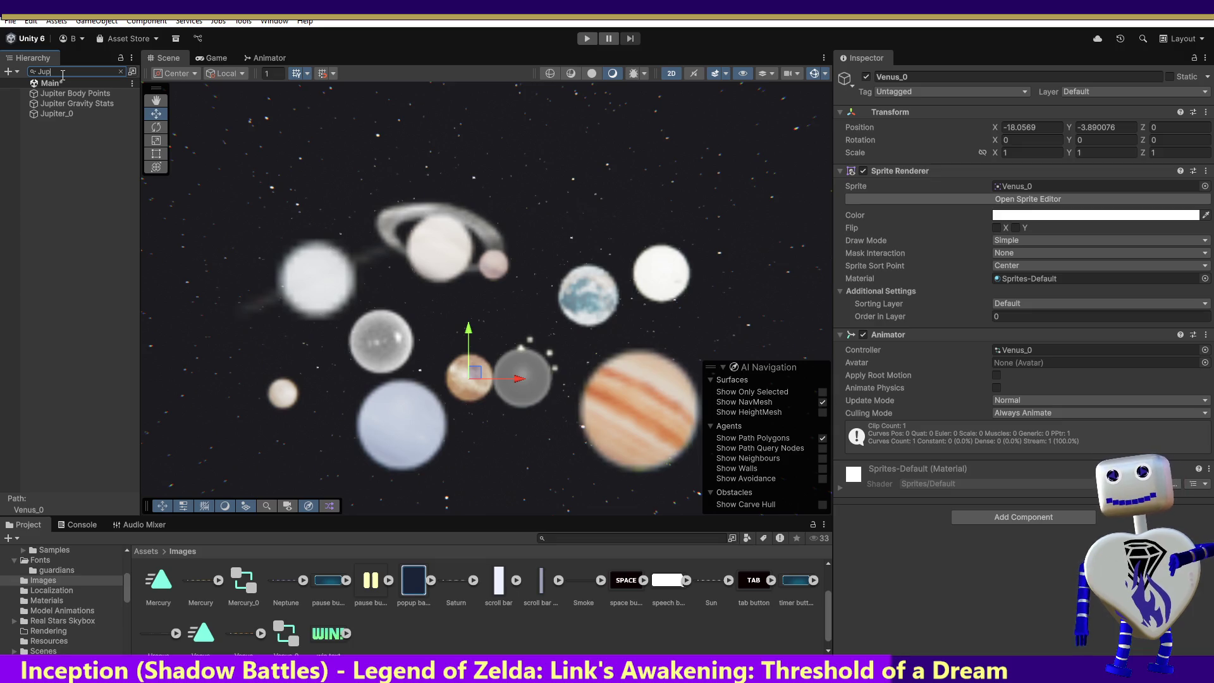
- Clear the Hierarchy search and select the Jupiter_0 object from the full list
{"action": "key", "text": "Escape"}
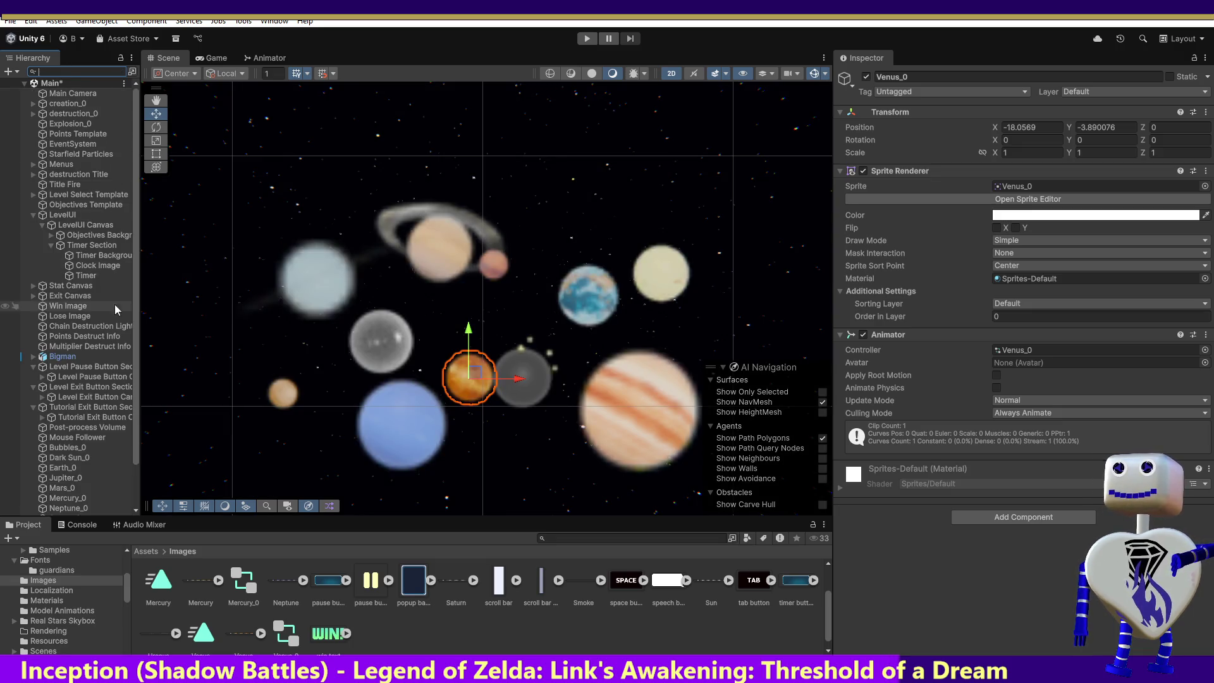
{"action": "scroll", "coordinate": [123, 342], "scroll_direction": "down", "scroll_amount": 3}
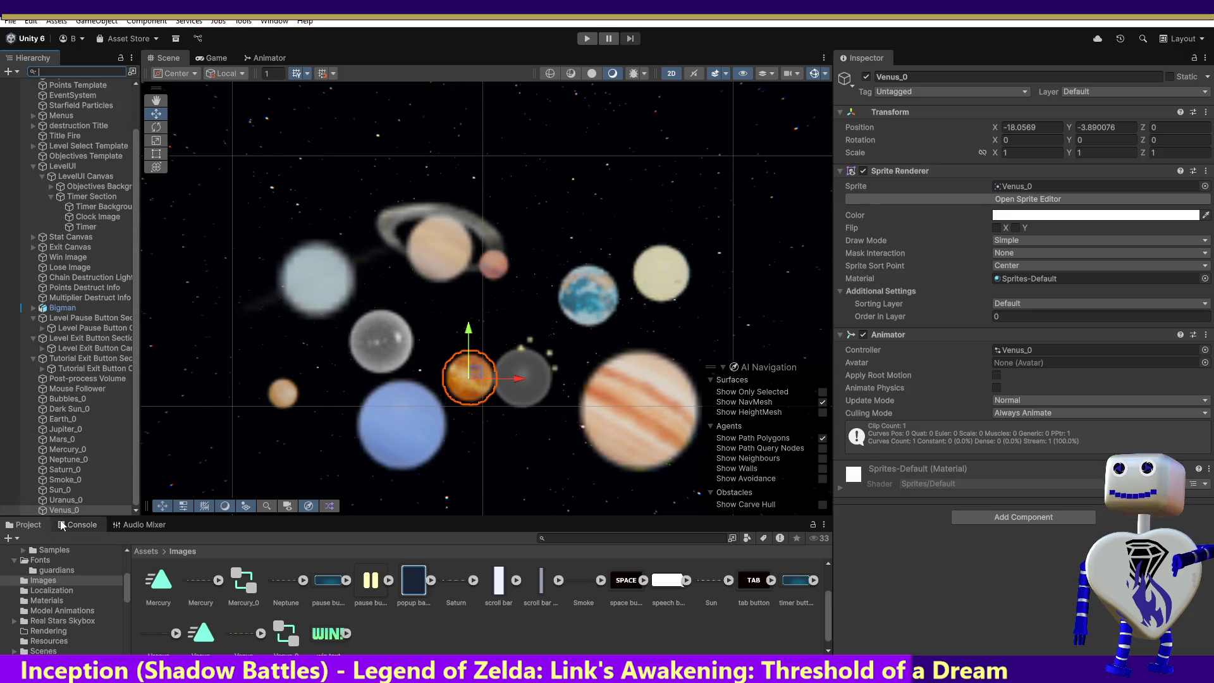
{"action": "left_click", "coordinate": [67, 430]}
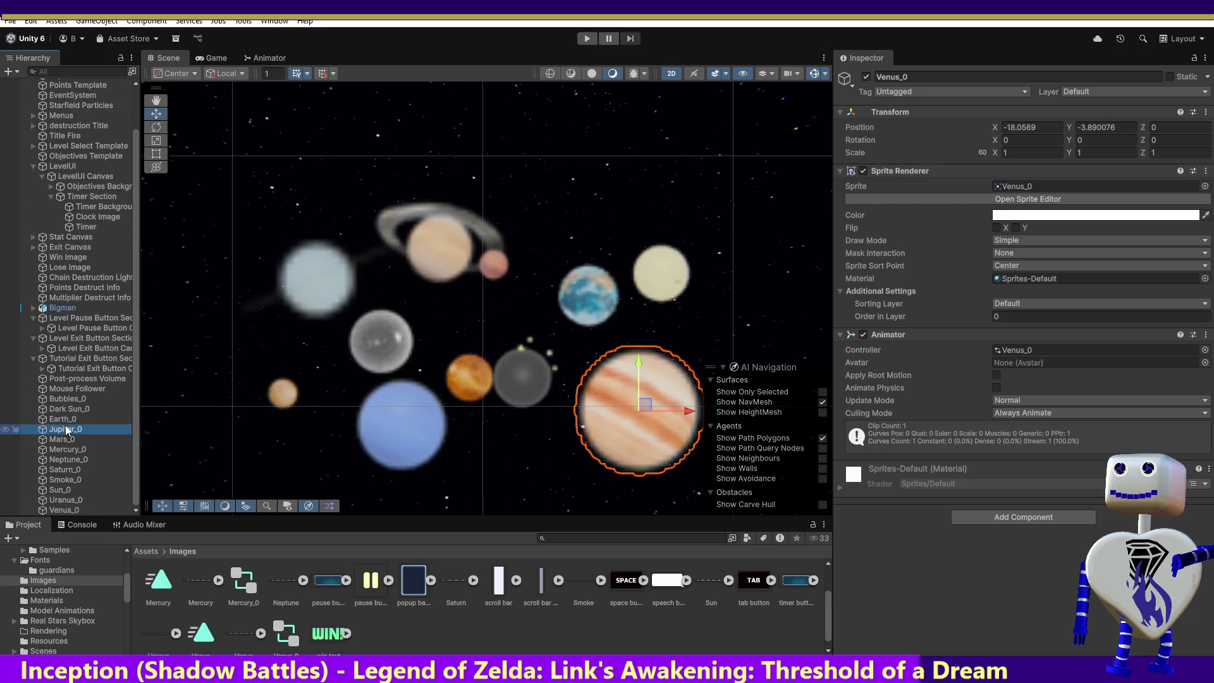
- Duplicate the Jupiter_0 object in the Hierarchy to get a Jupiter_0 (1) copy
{"action": "right_click", "coordinate": [67, 431]}
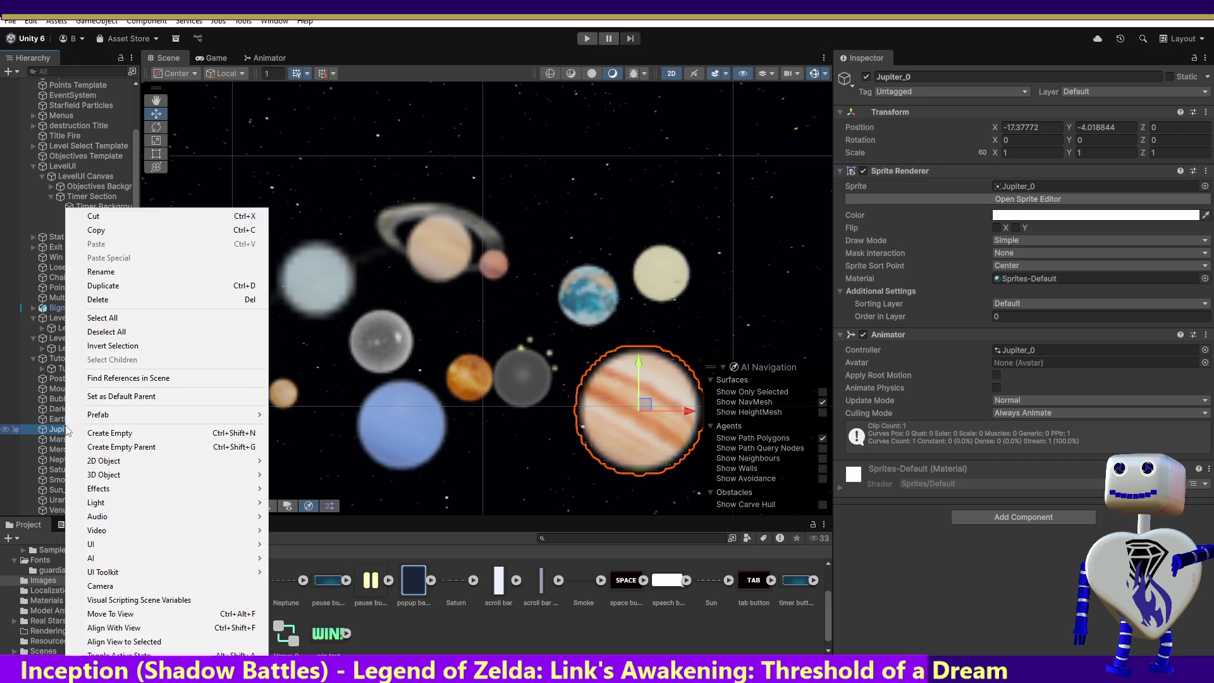
{"action": "left_click", "coordinate": [122, 285]}
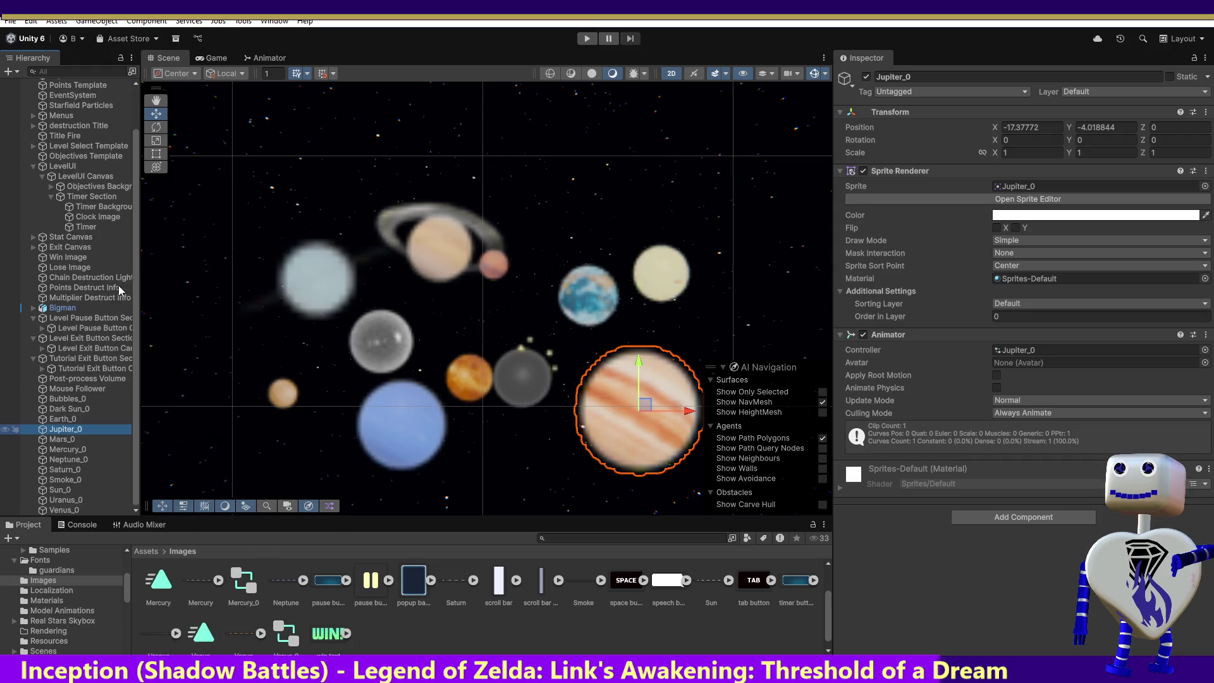
{"action": "right_click", "coordinate": [83, 440]}
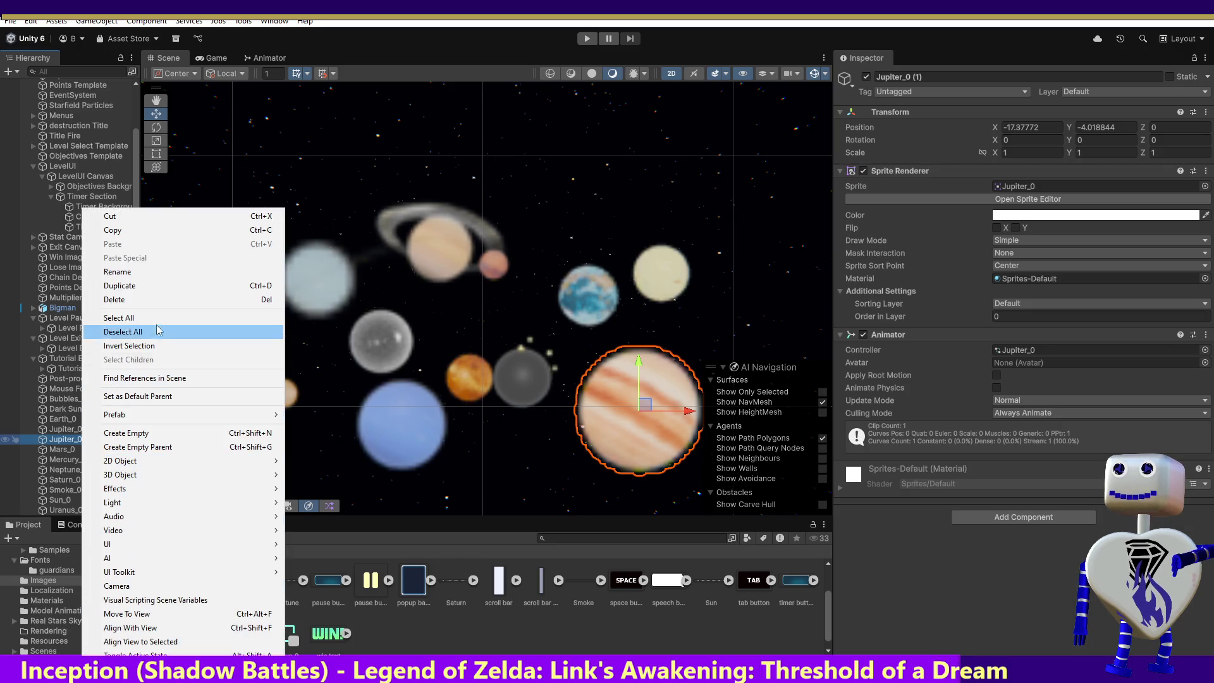
{"action": "left_click", "coordinate": [158, 274]}
{"action": "left_click", "coordinate": [98, 440]}
- Rename the Jupiter_0 (1) copy to 'Jupiter Title'
{"action": "right_click", "coordinate": [98, 441]}
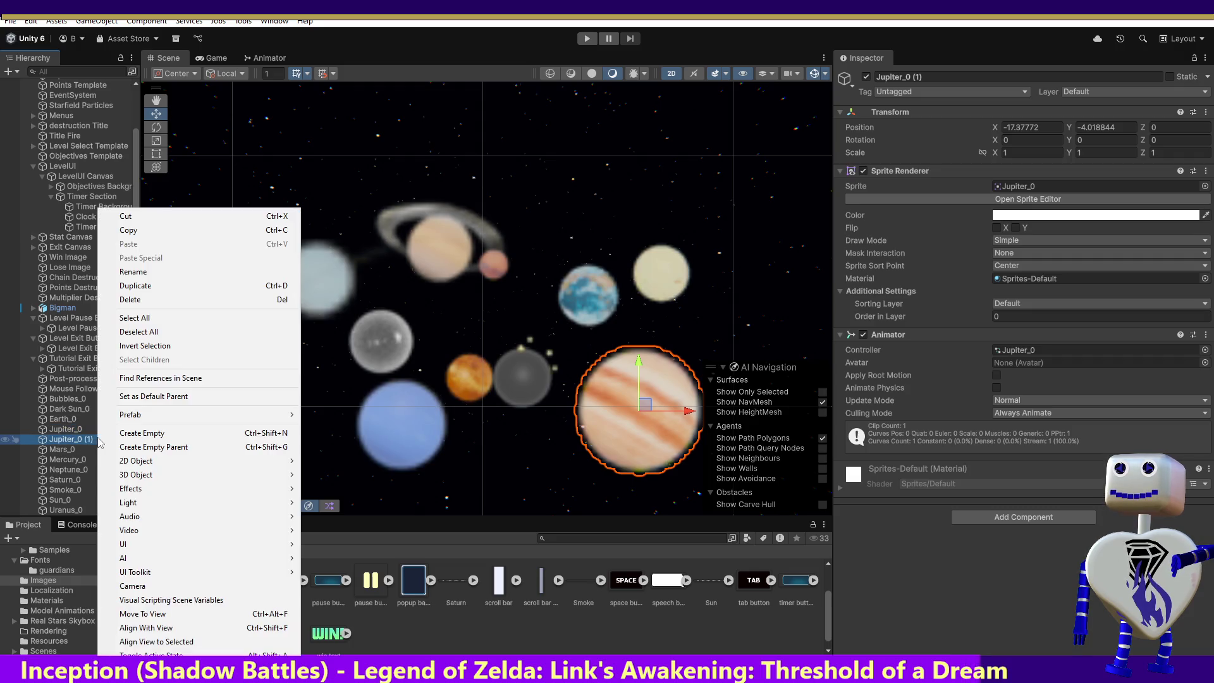
{"action": "left_click", "coordinate": [92, 440]}
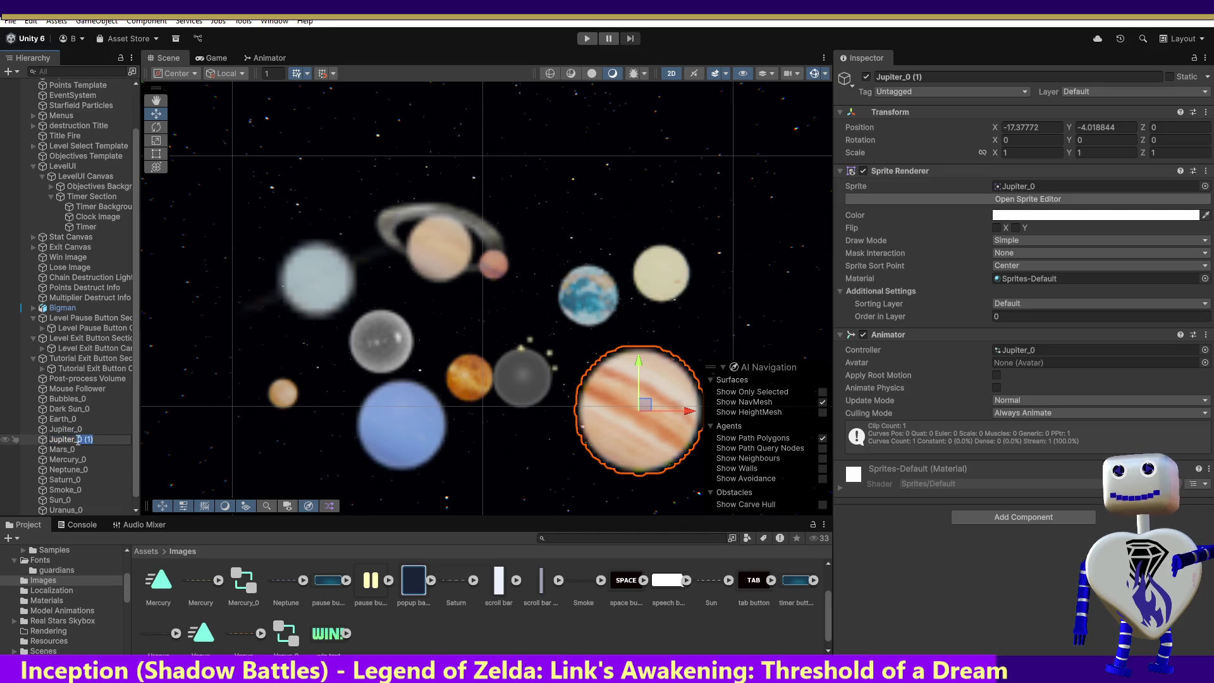
{"action": "key", "text": "BackSpace"}
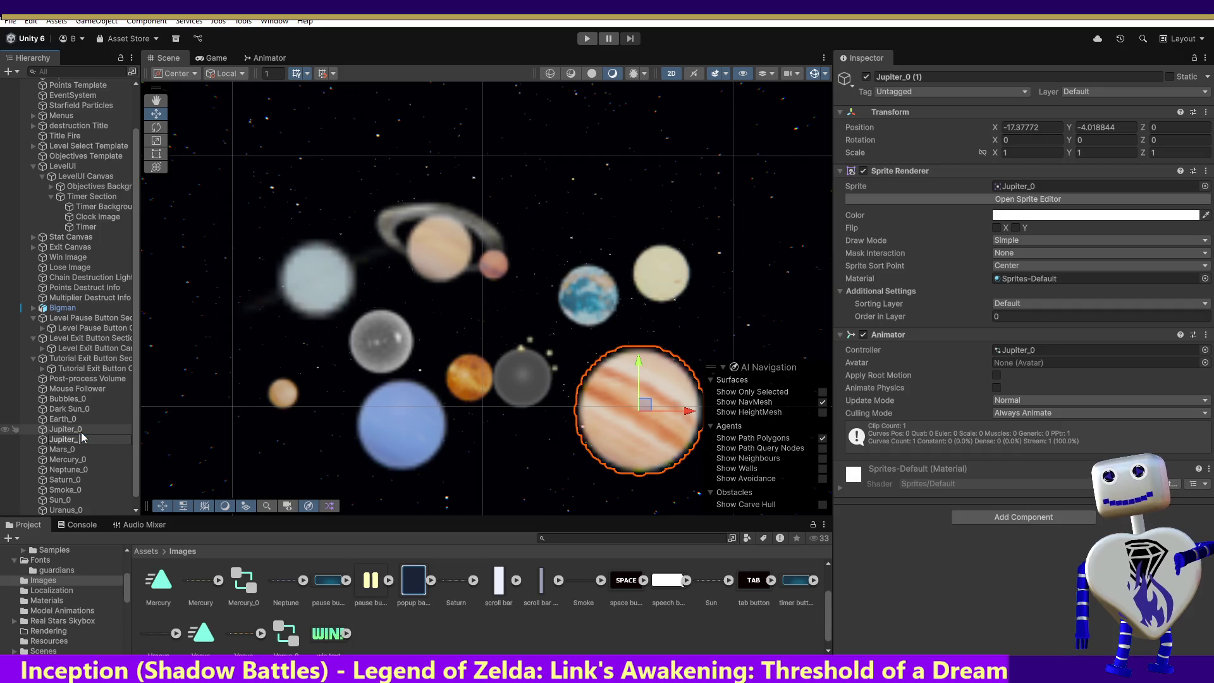
{"action": "type", "text": "Lite"}
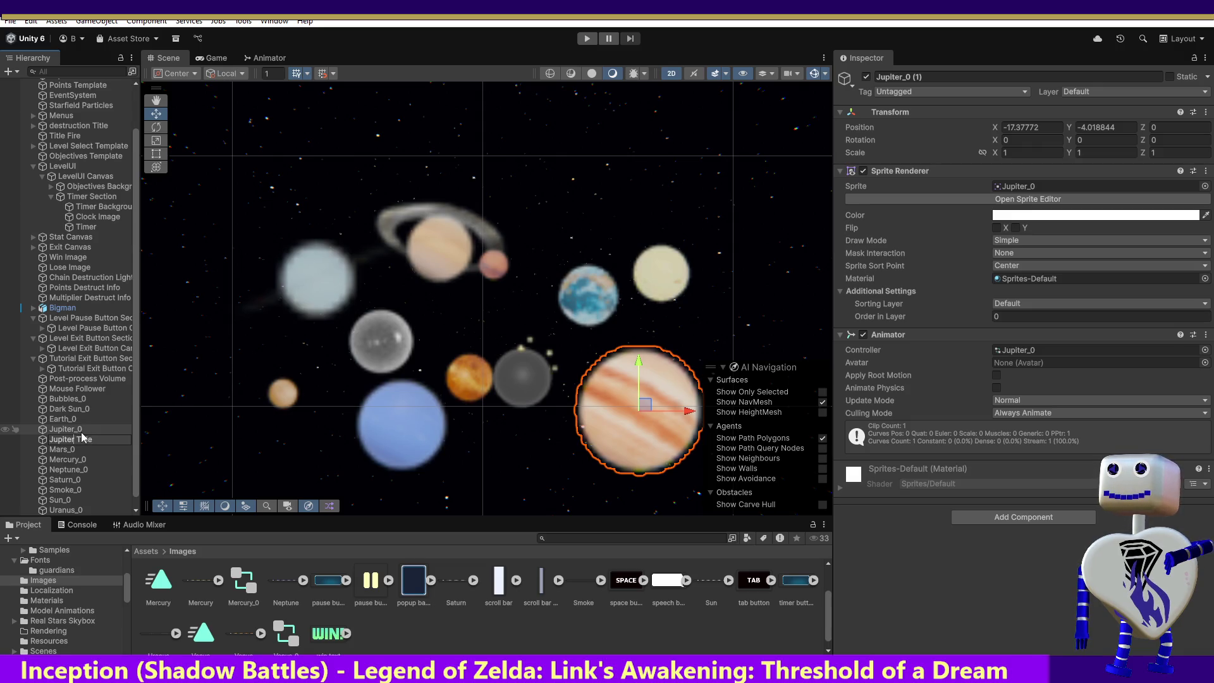
{"action": "key", "text": "Return"}
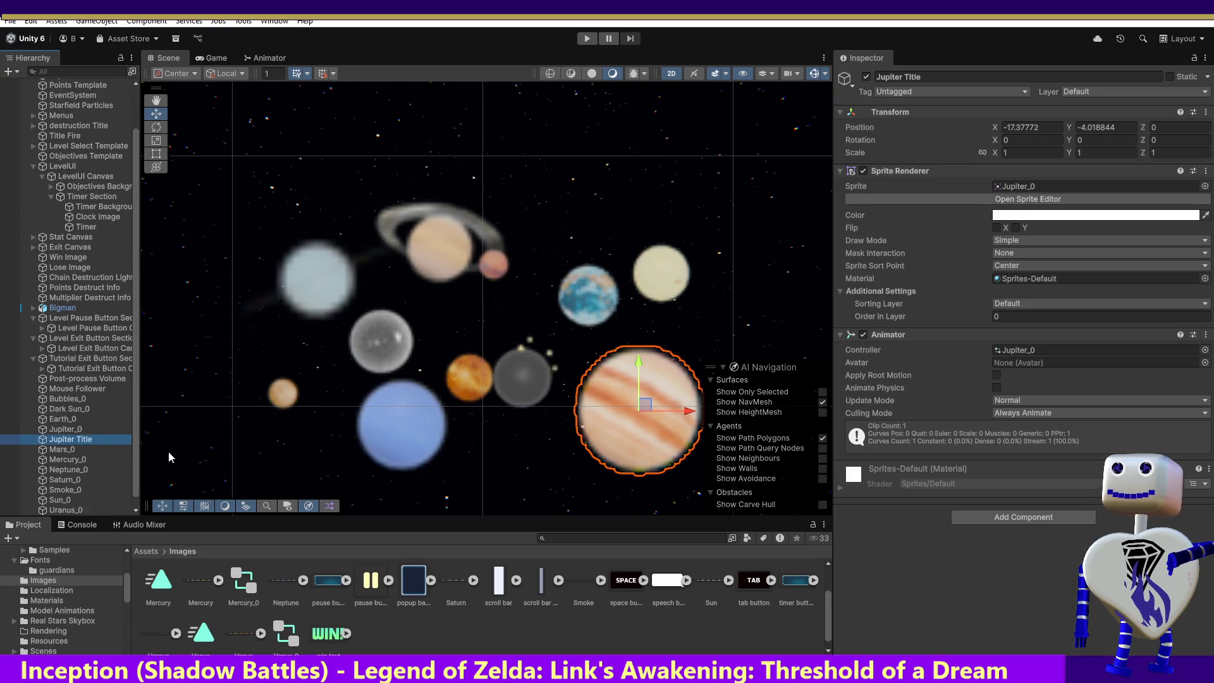
- Run the scene in Play mode, show the Console log of warnings and errors, then stop the game
{"action": "left_click", "coordinate": [589, 38]}
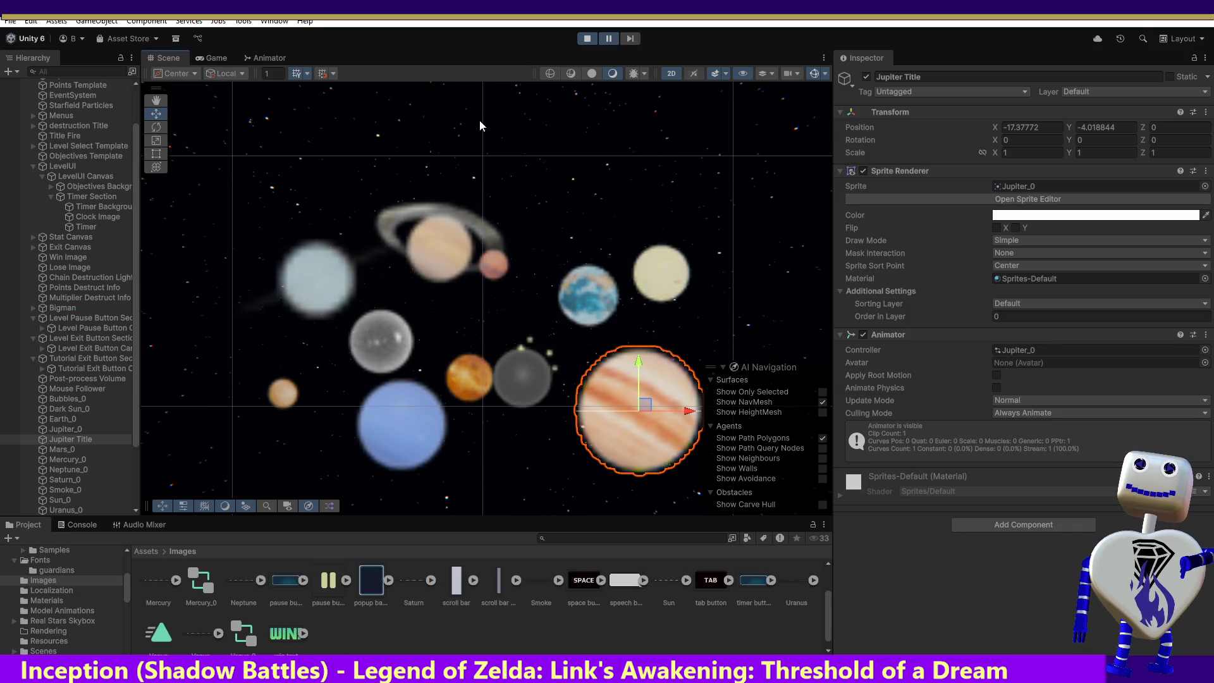
{"action": "left_click", "coordinate": [70, 528]}
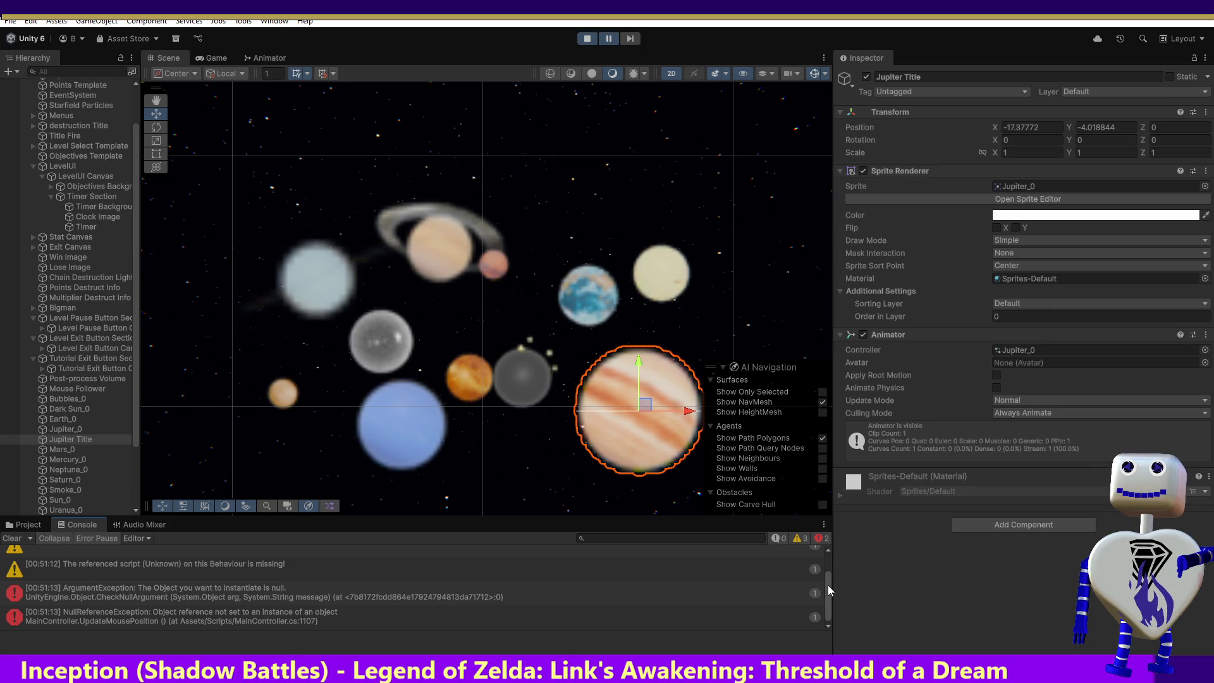
{"action": "scroll", "coordinate": [829, 585], "scroll_direction": "up", "scroll_amount": 2}
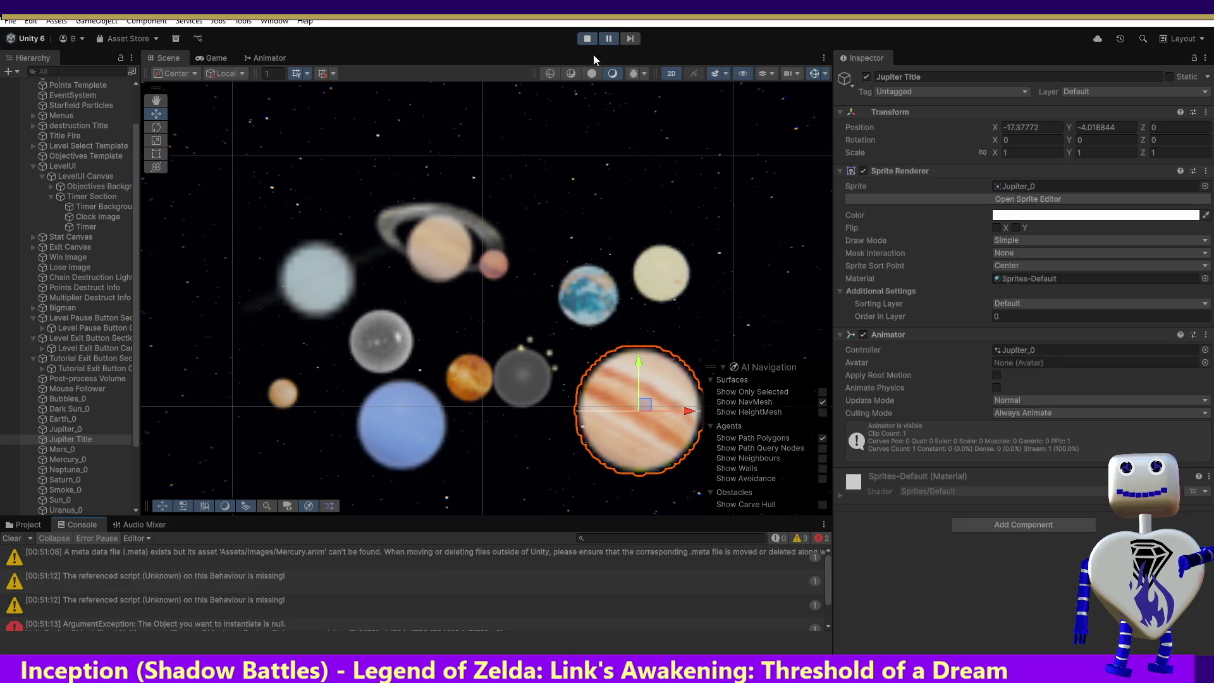
{"action": "left_click", "coordinate": [588, 38]}
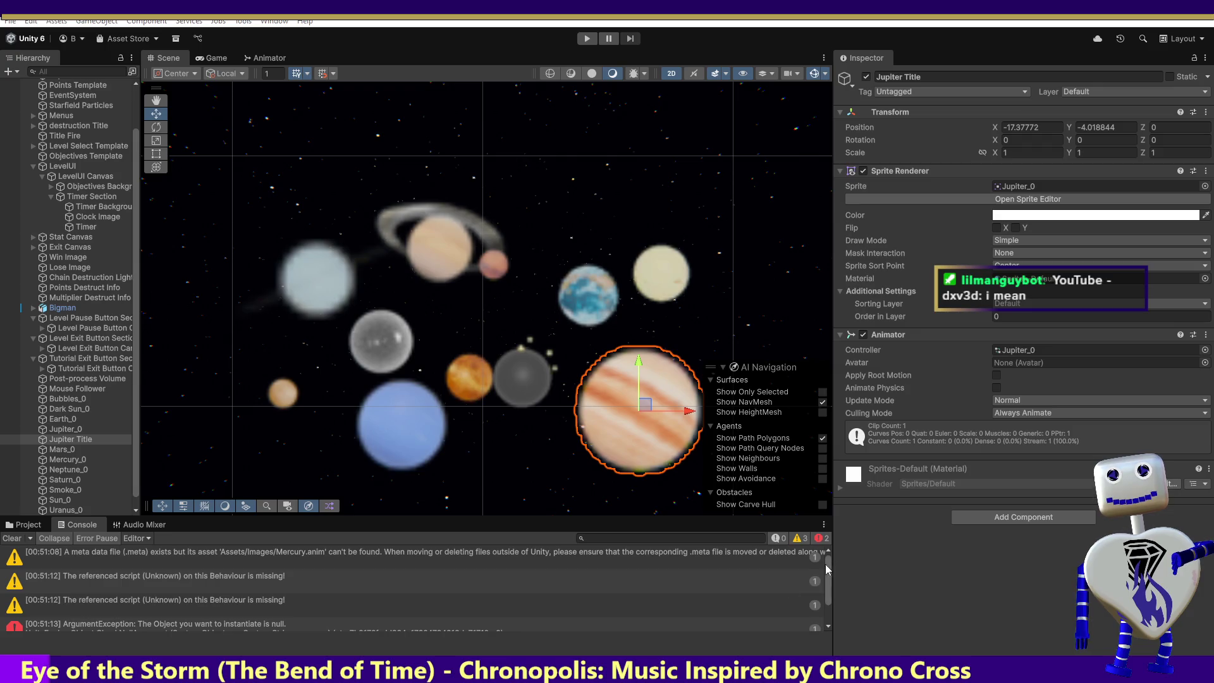
{"action": "left_click_drag", "start_coordinate": [830, 572], "coordinate": [826, 599]}
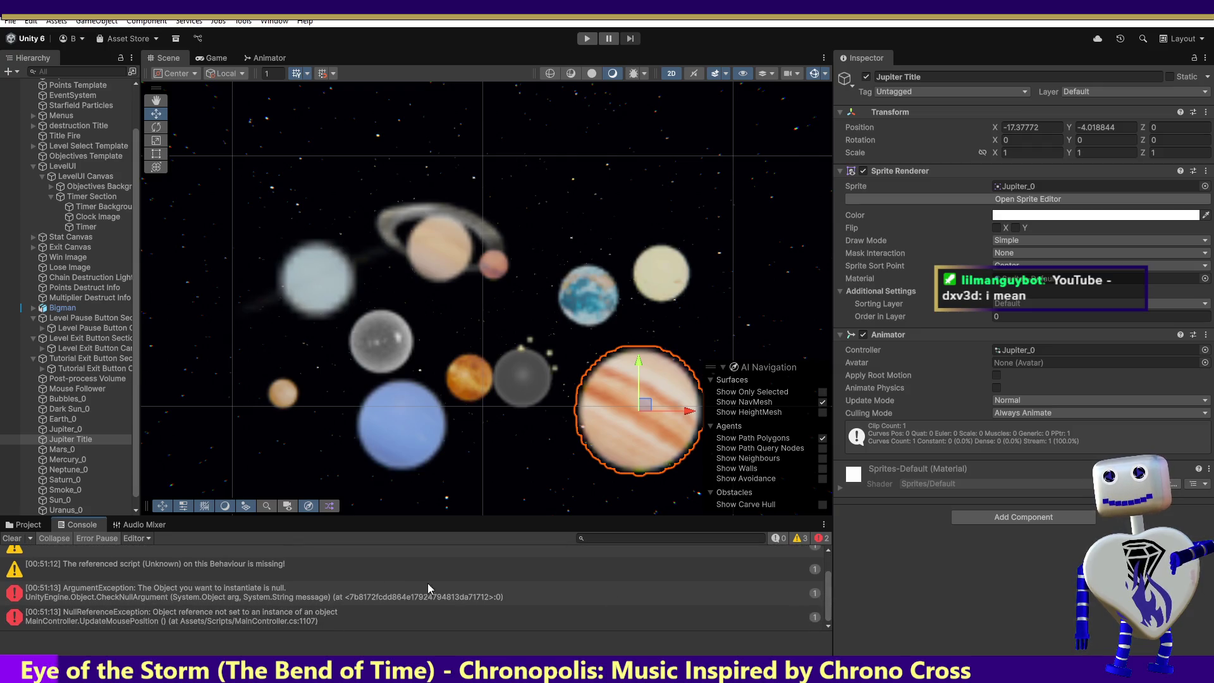
- Inspect the ArgumentException's stack trace in the Console and switch to the MainController script
{"action": "left_click", "coordinate": [151, 600]}
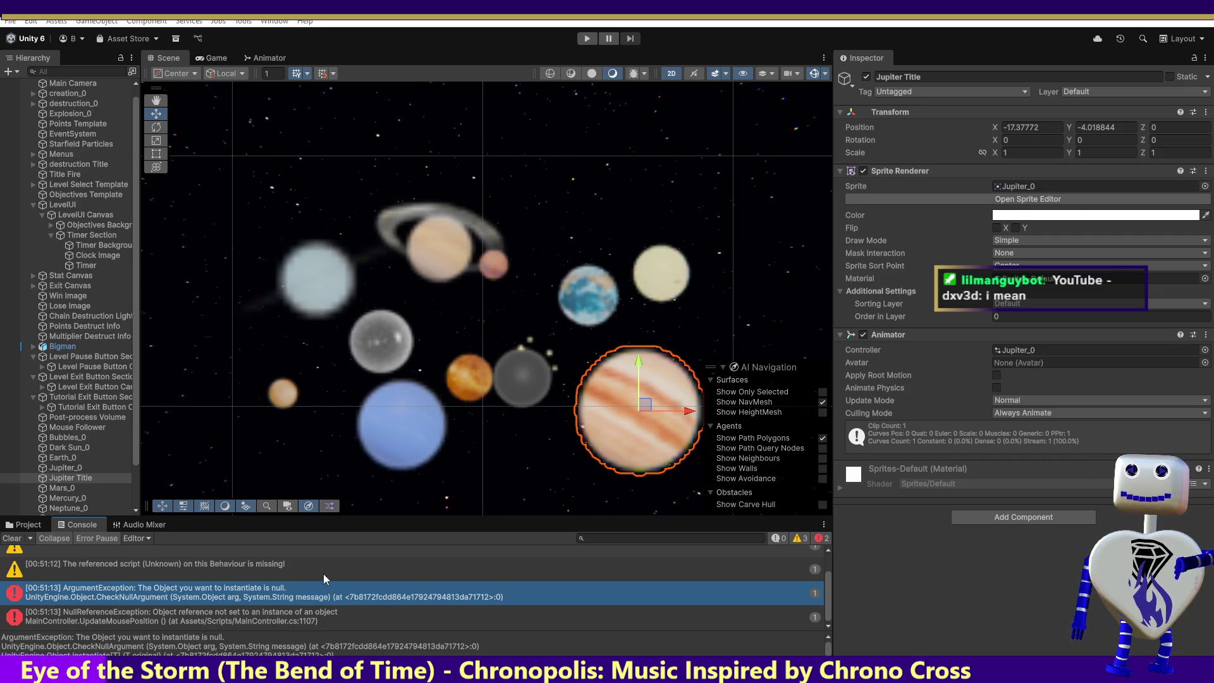
{"action": "left_click", "coordinate": [342, 598]}
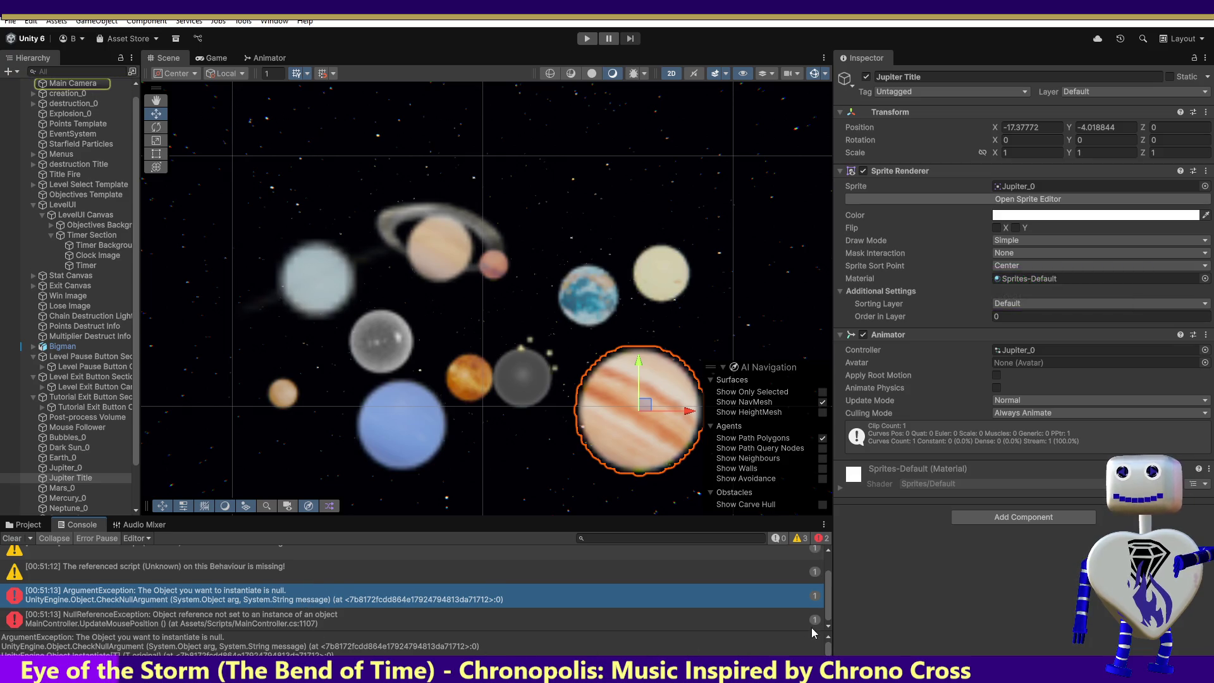
{"action": "left_click", "coordinate": [828, 651]}
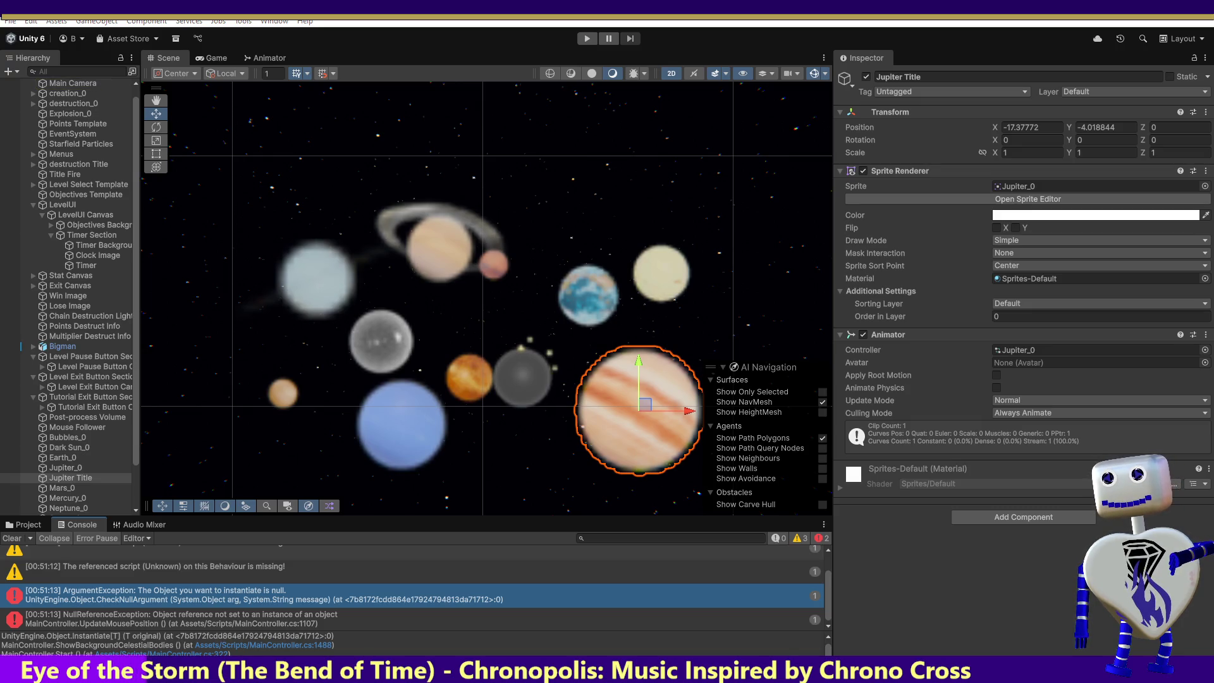
{"action": "key", "text": "alt+Tab"}
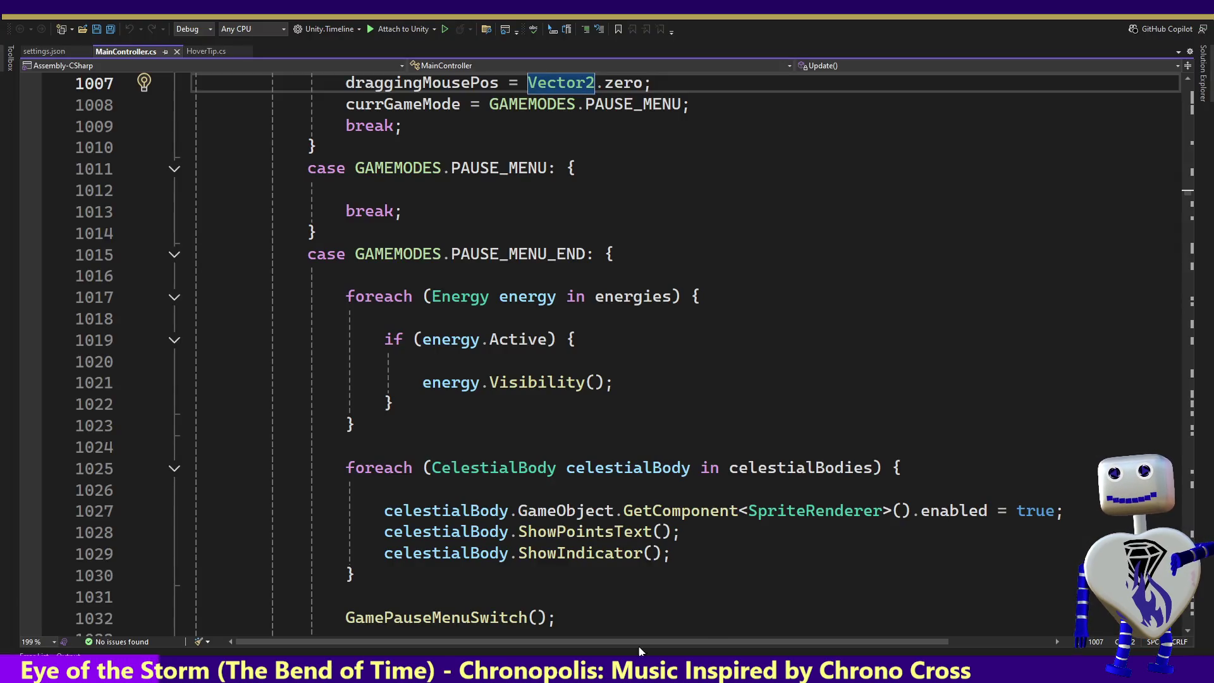
{"action": "left_click_drag", "start_coordinate": [1193, 190], "coordinate": [1192, 124]}
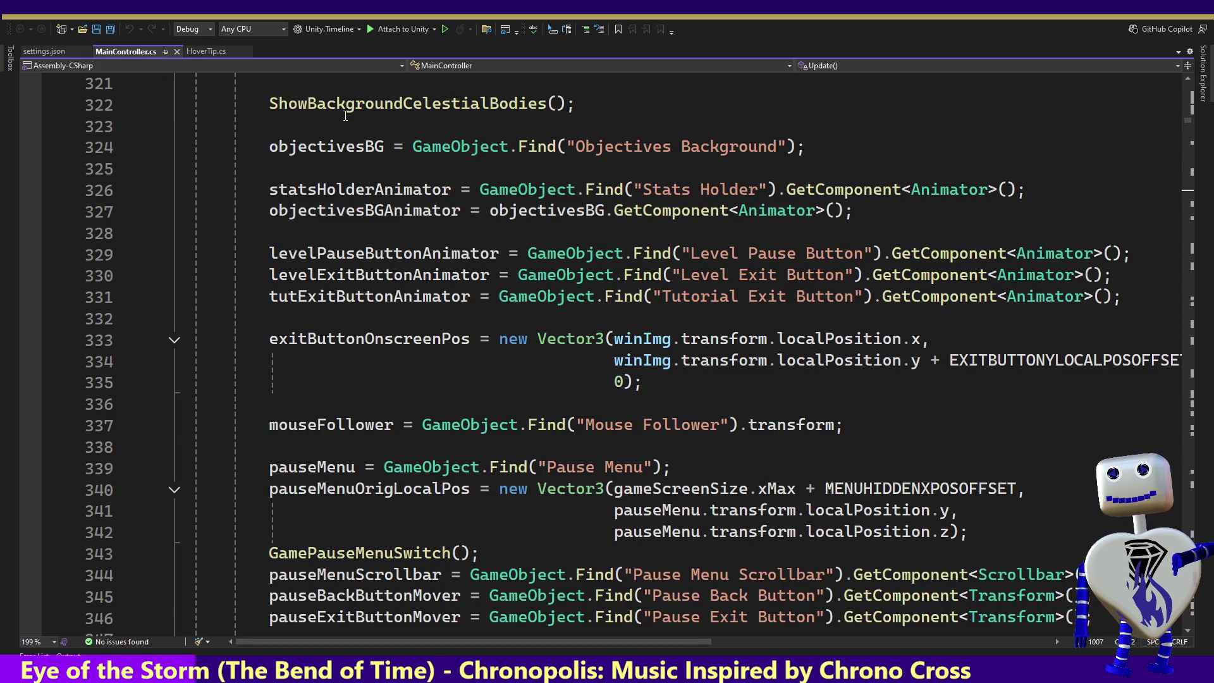
- Confirm the BODYTYPE enum used by ShowBackgroundCelestialBodies contains DARKSUN, then return to Unity
{"action": "left_click", "coordinate": [361, 105], "text": "ctrl"}
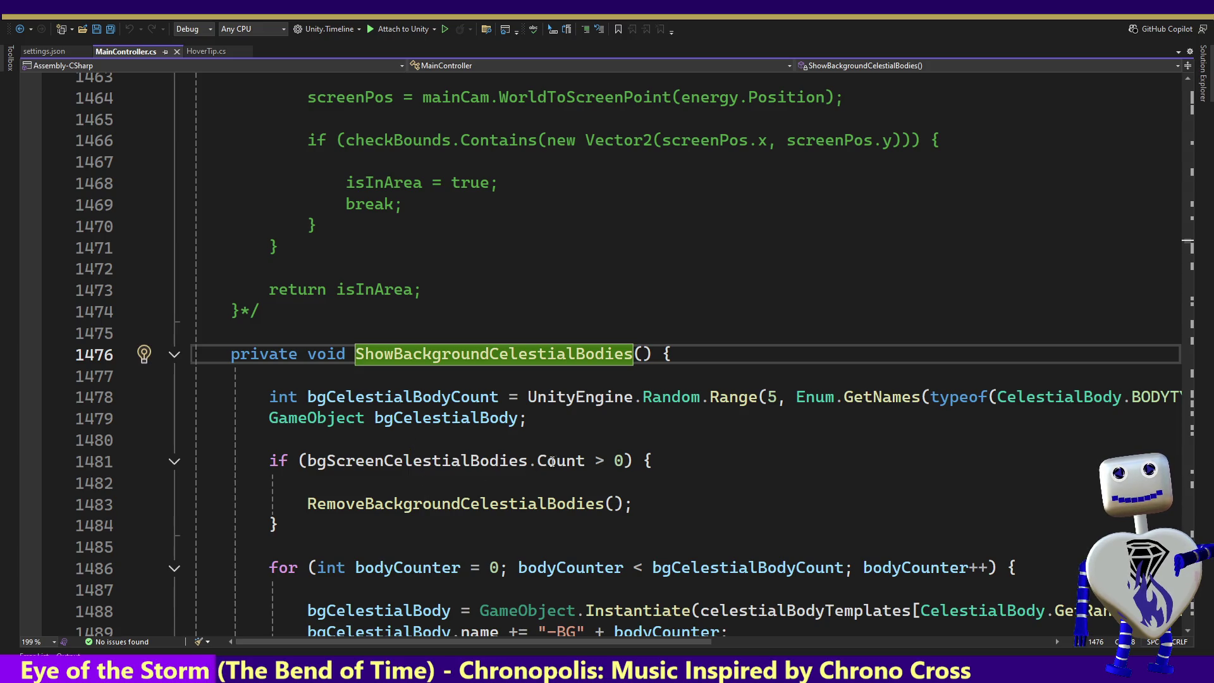
{"action": "left_click_drag", "start_coordinate": [1056, 637], "coordinate": [600, 642]}
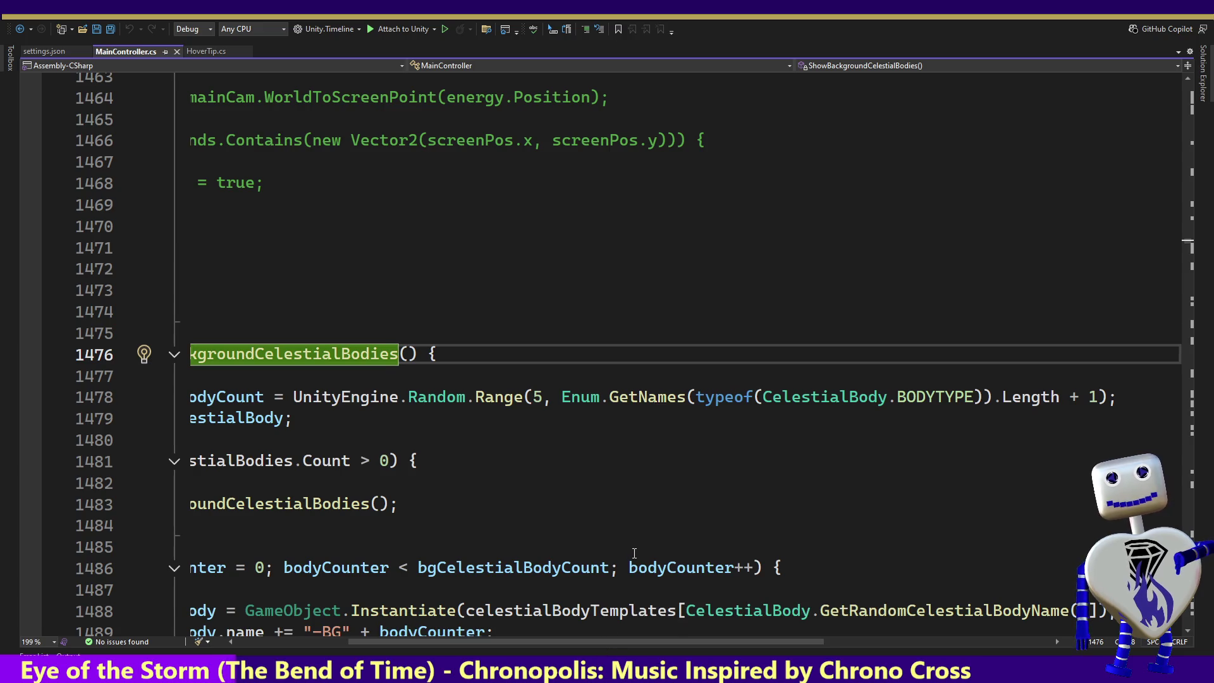
{"action": "left_click", "coordinate": [914, 398]}
{"action": "key", "text": "F12"}
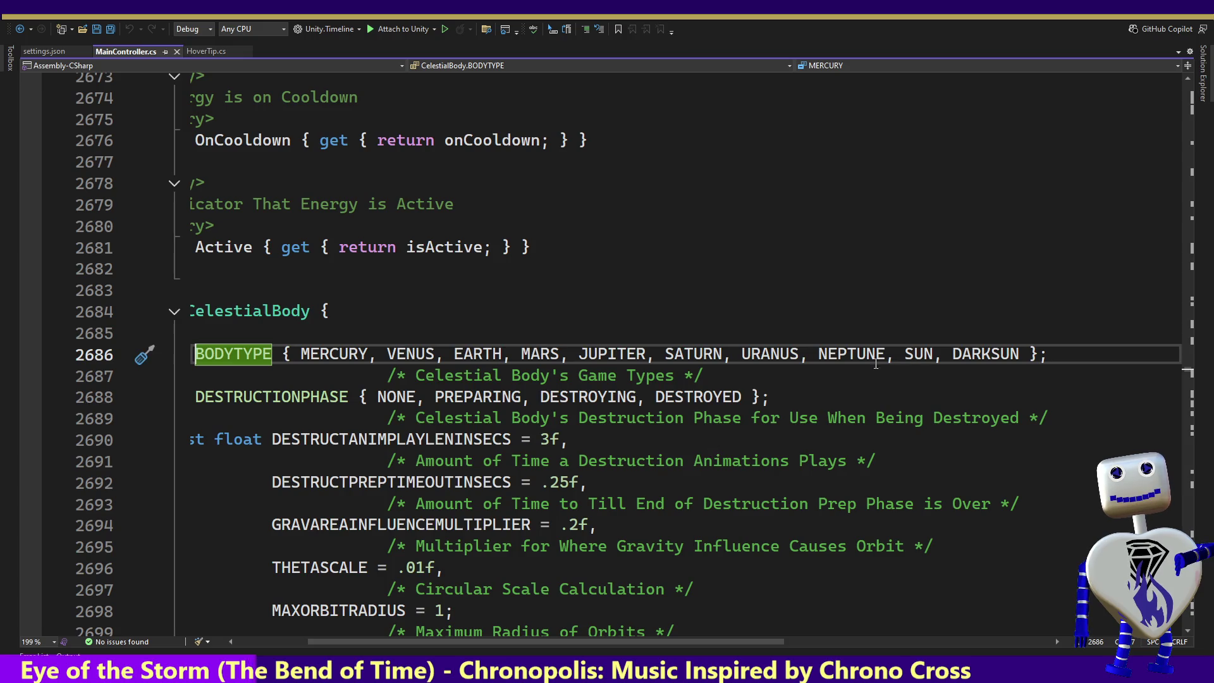
{"action": "double_click", "coordinate": [978, 353]}
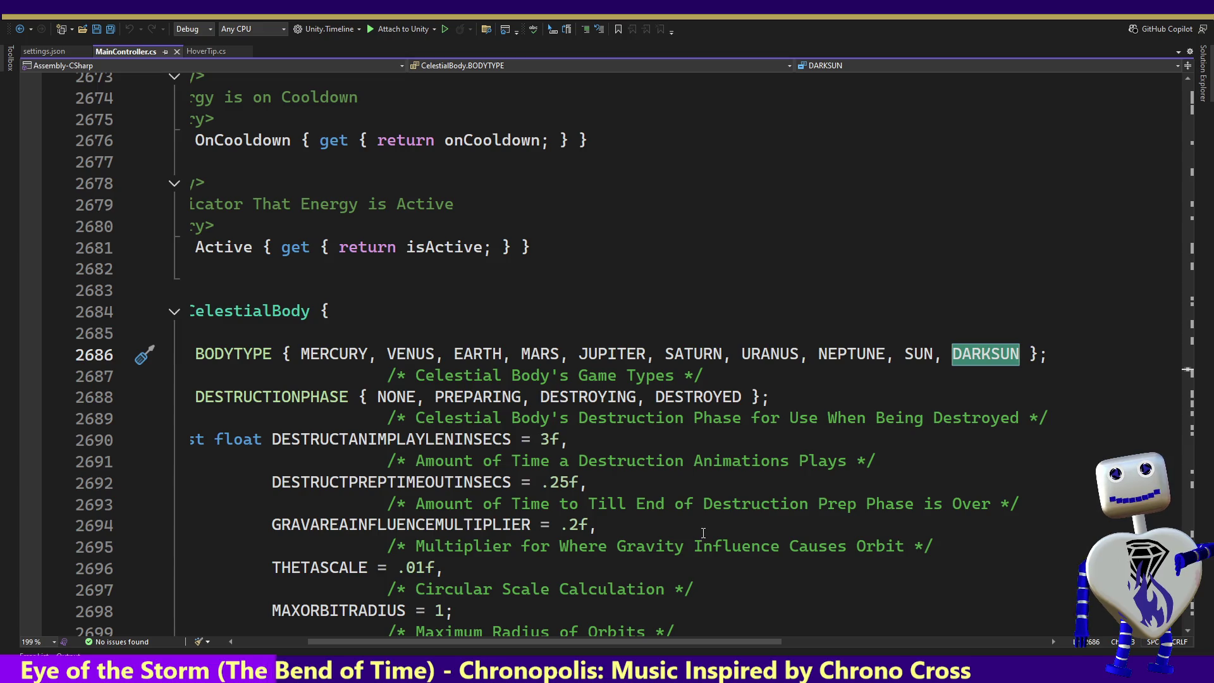
{"action": "key", "text": "alt+Tab"}
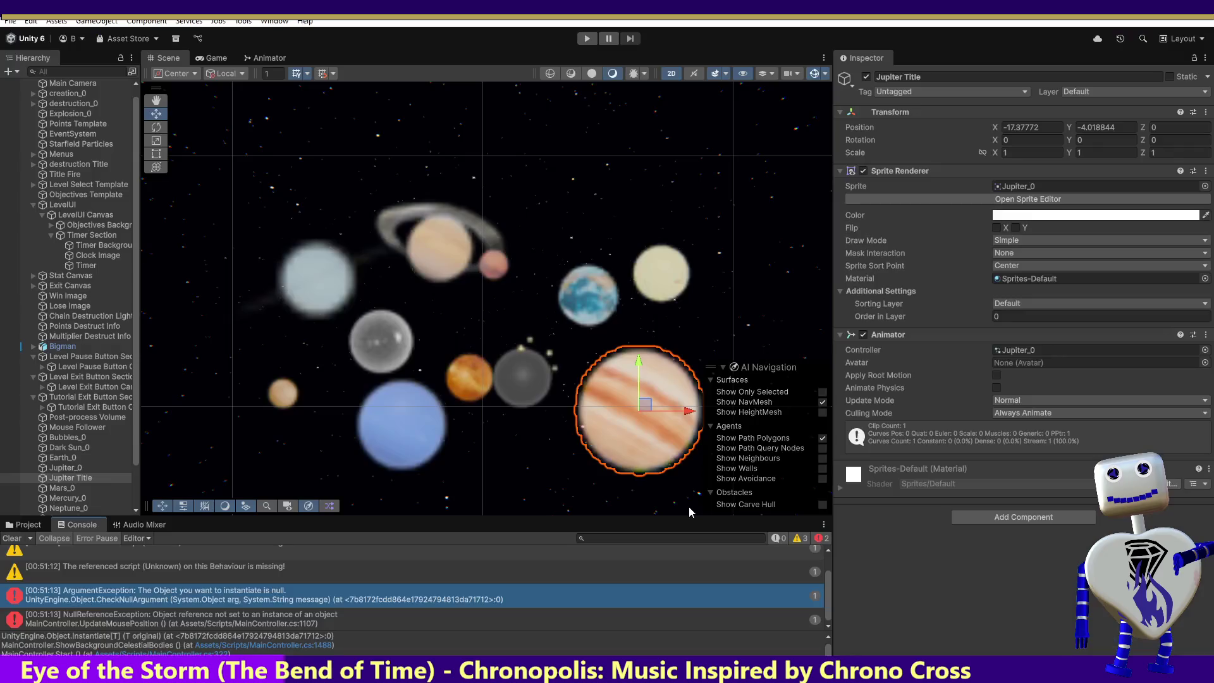
- Move the Venus animation asset from Assets/Images into the Animations folder
{"action": "left_click", "coordinate": [509, 391]}
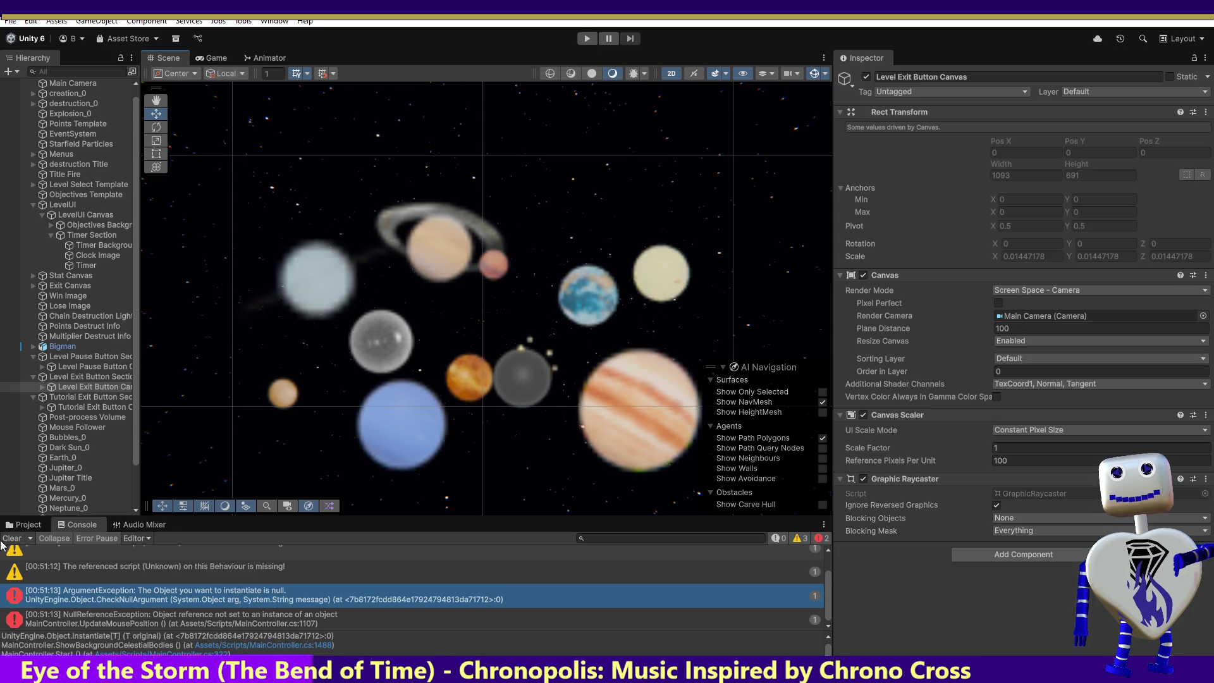
{"action": "left_click", "coordinate": [26, 524]}
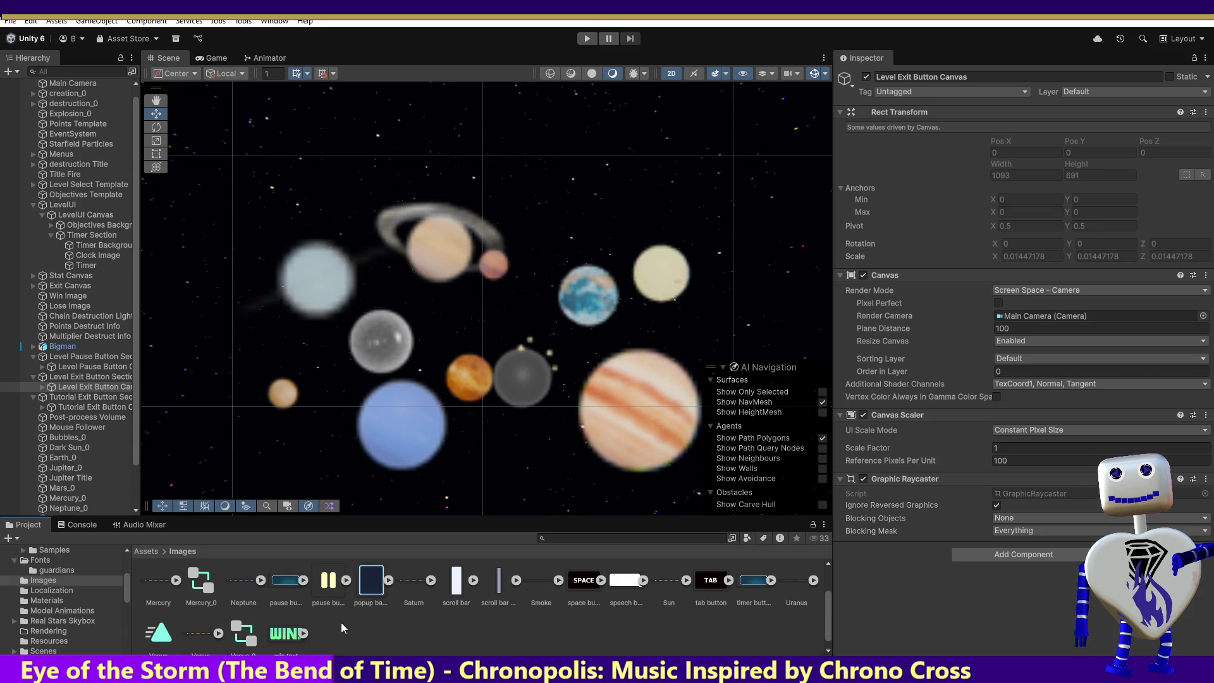
{"action": "left_click", "coordinate": [205, 583]}
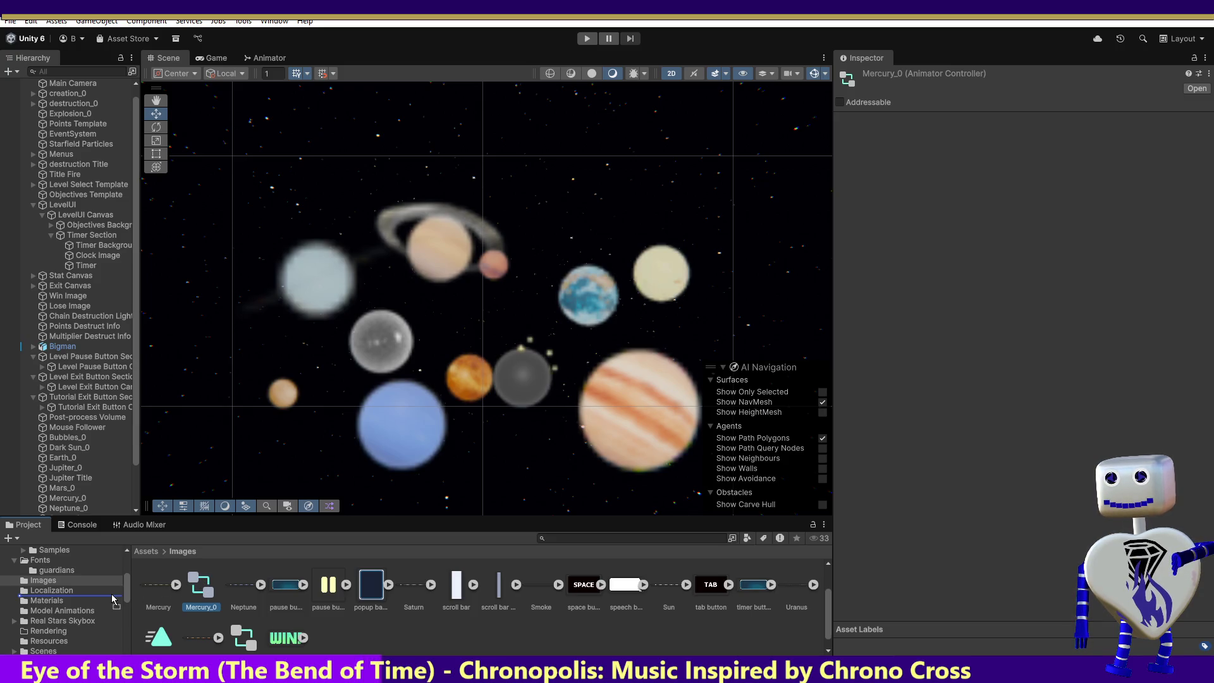
{"action": "mouse_move", "coordinate": [112, 600]}
{"action": "left_mouse_down"}
{"action": "mouse_move", "coordinate": [97, 579]}
{"action": "mouse_move", "coordinate": [135, 612]}
{"action": "left_mouse_up"}
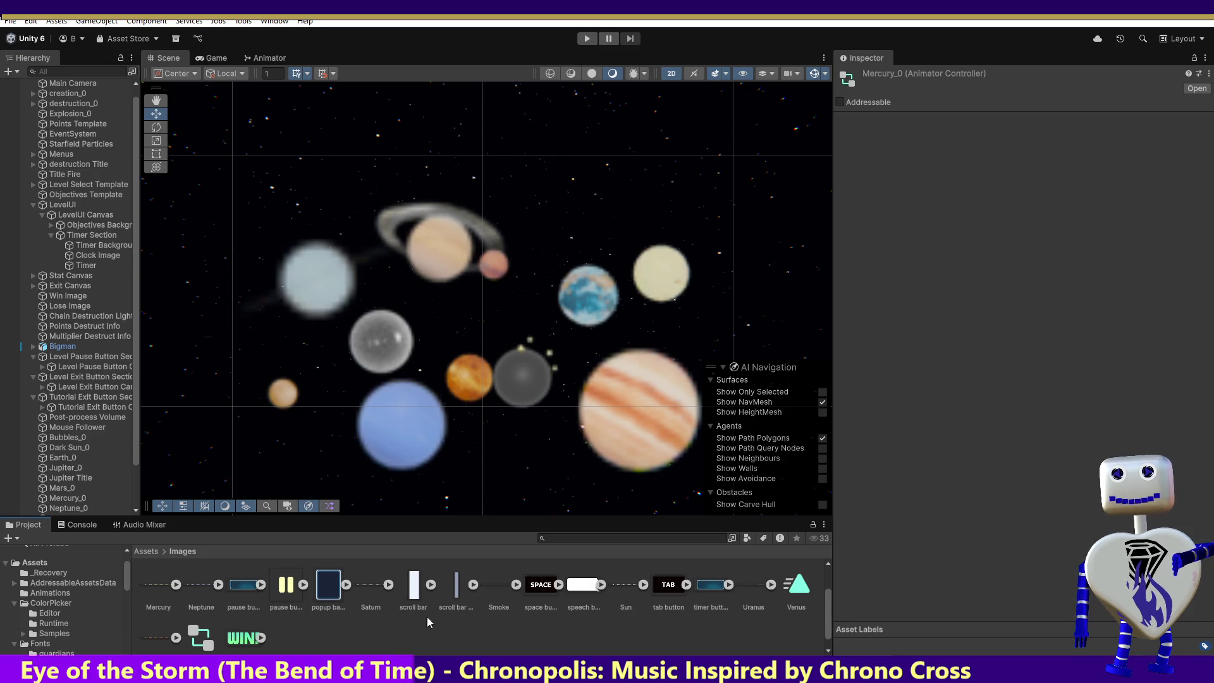
{"action": "mouse_move", "coordinate": [795, 594]}
{"action": "left_mouse_down"}
{"action": "mouse_move", "coordinate": [113, 550]}
{"action": "mouse_move", "coordinate": [57, 599]}
{"action": "left_mouse_up"}
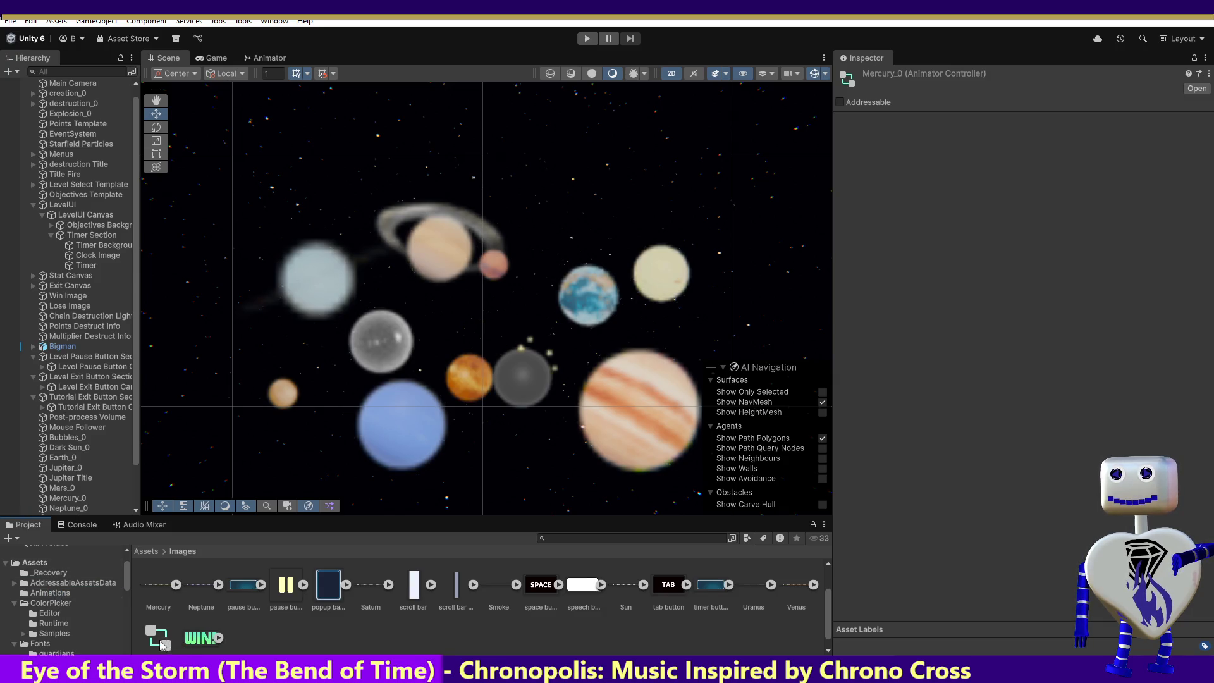
- Move the Venus_0 animation asset into the Animations folder as well
{"action": "left_click", "coordinate": [157, 639]}
{"action": "left_click_drag", "start_coordinate": [157, 624], "coordinate": [59, 593]}
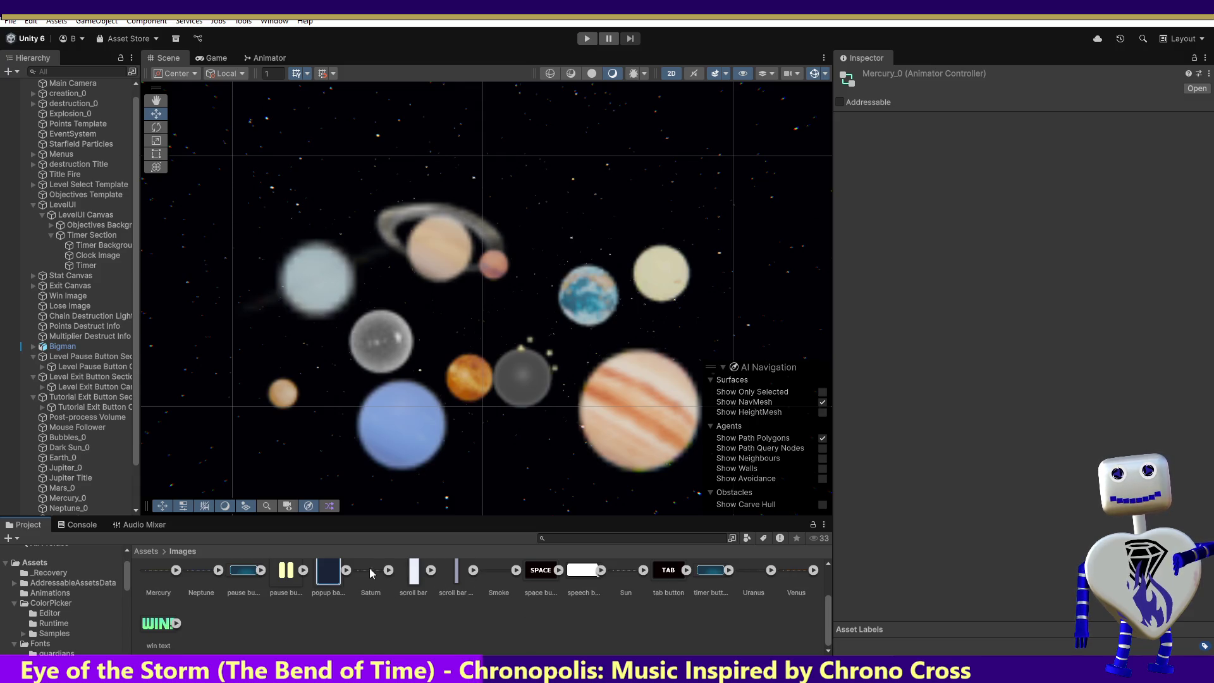
{"action": "left_click_drag", "start_coordinate": [828, 625], "coordinate": [828, 562]}
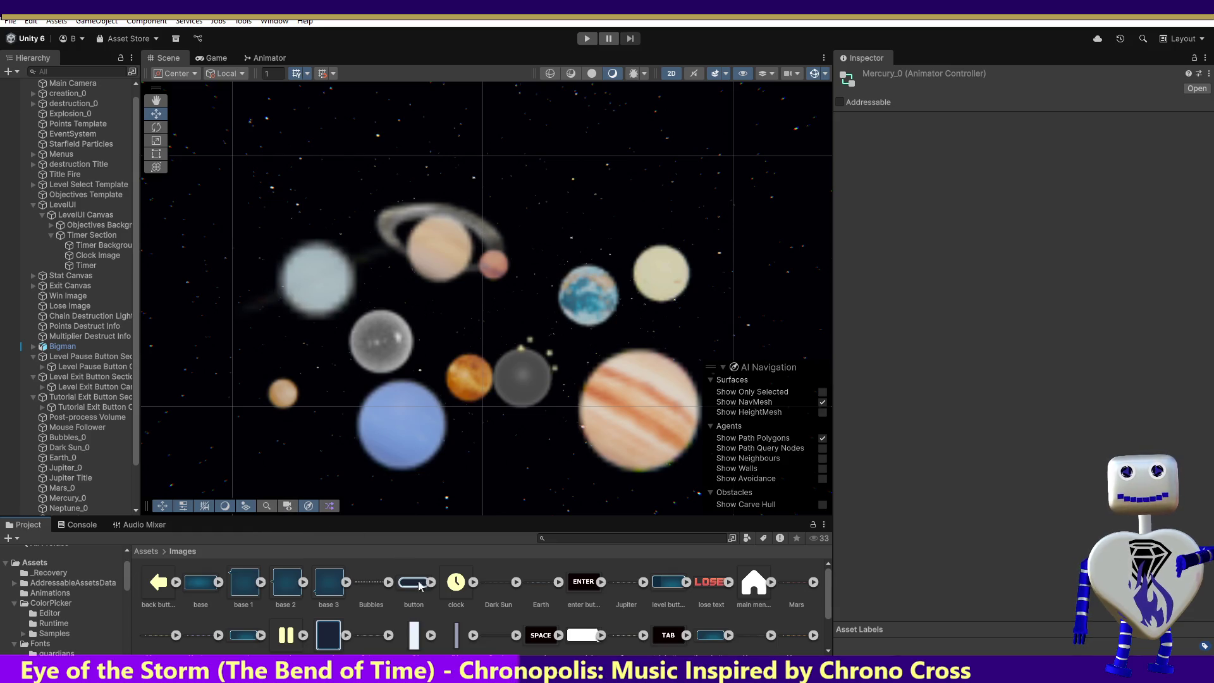
{"action": "left_click", "coordinate": [527, 387]}
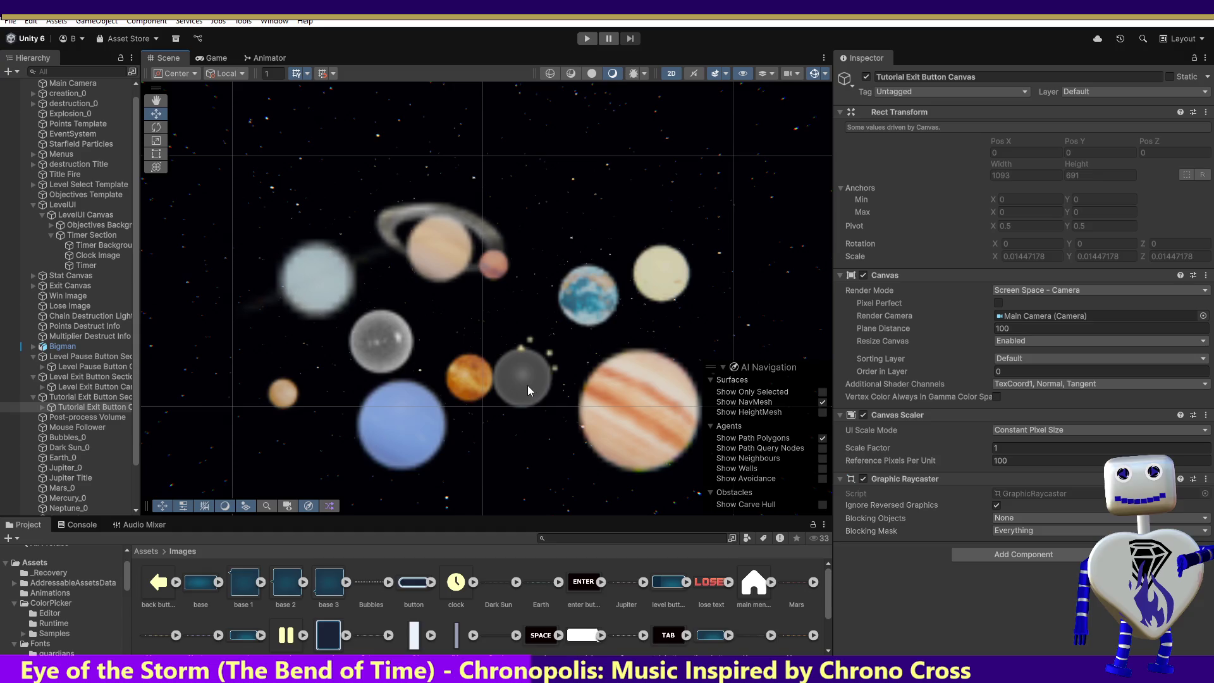
- Delete the Dark Sun_0 object from the scene Hierarchy
{"action": "left_click", "coordinate": [69, 447]}
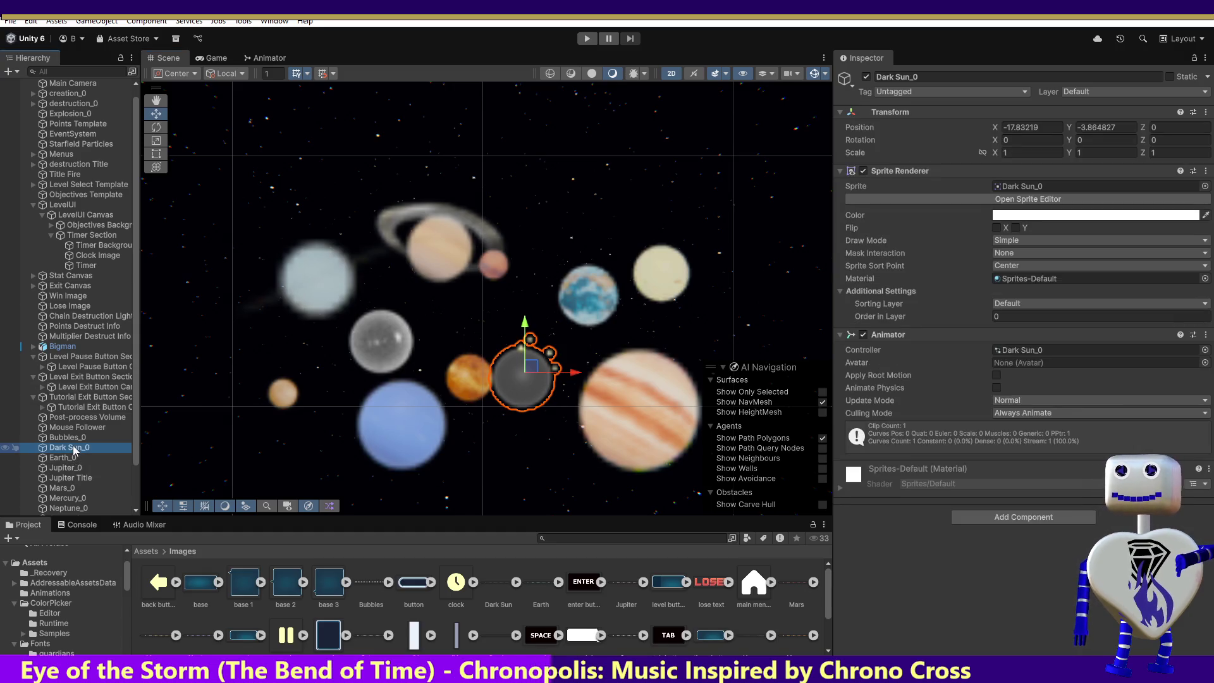
{"action": "key", "text": "Delete"}
{"action": "left_click", "coordinate": [496, 585]}
{"action": "right_click", "coordinate": [496, 584]}
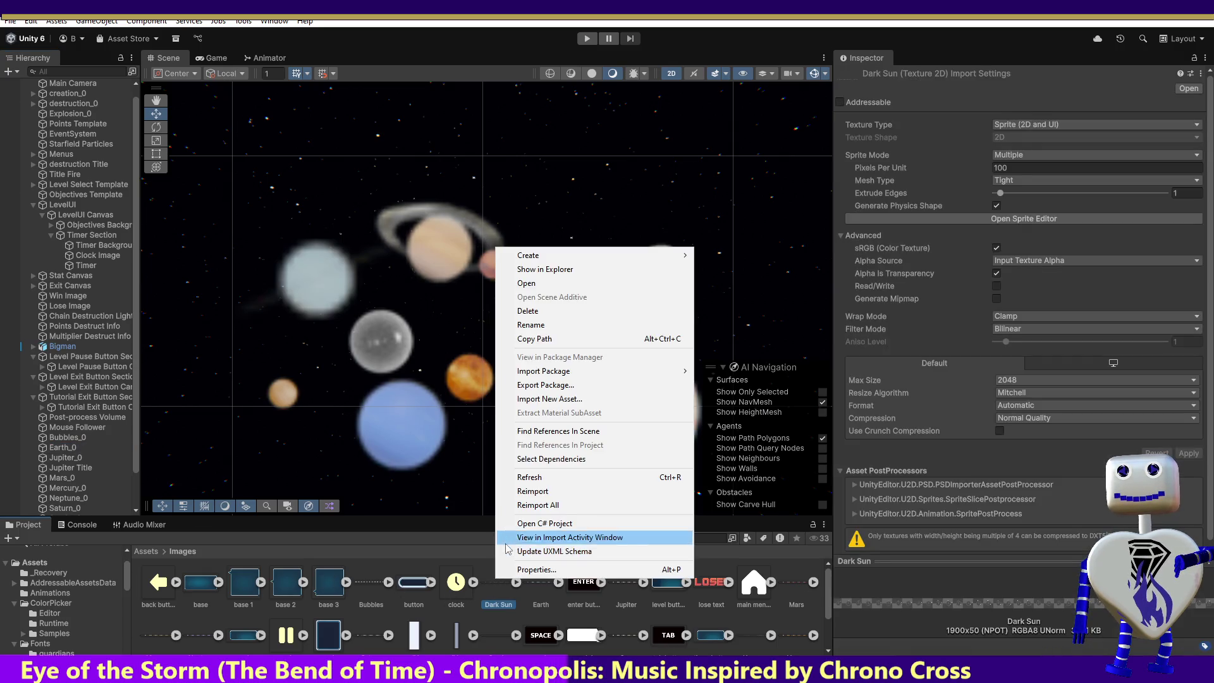
- Rename the Dark Sun image asset to DarkSun and drag it into the scene
{"action": "left_click", "coordinate": [521, 326]}
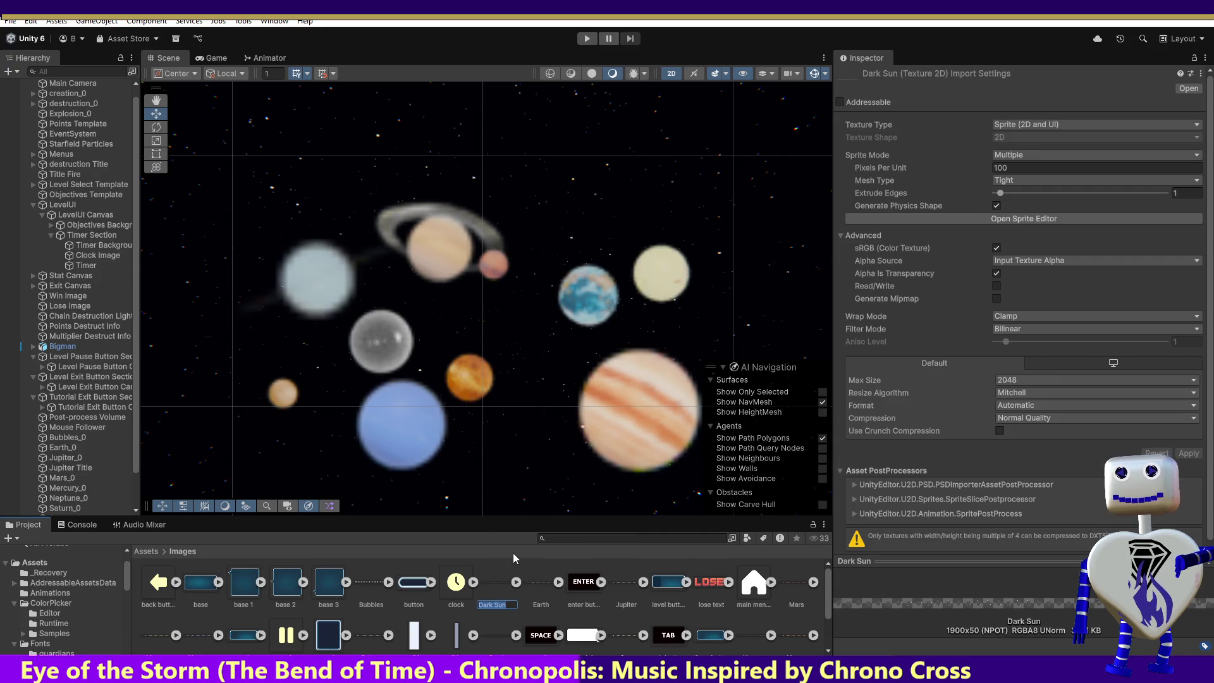
{"action": "key", "text": "Right"}
{"action": "key", "text": "Left"}
{"action": "key", "text": "Left"}
{"action": "key", "text": "Left"}
{"action": "key", "text": "BackSpace"}
{"action": "key", "text": "Return"}
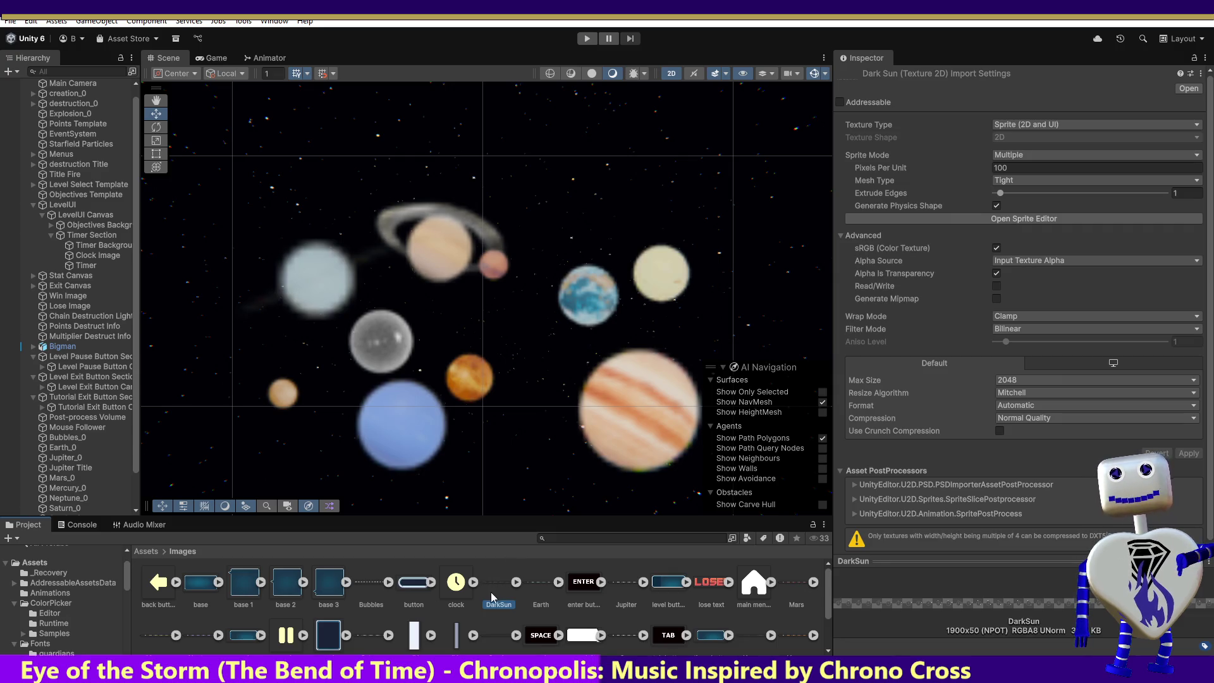
{"action": "left_click_drag", "start_coordinate": [497, 586], "coordinate": [541, 427]}
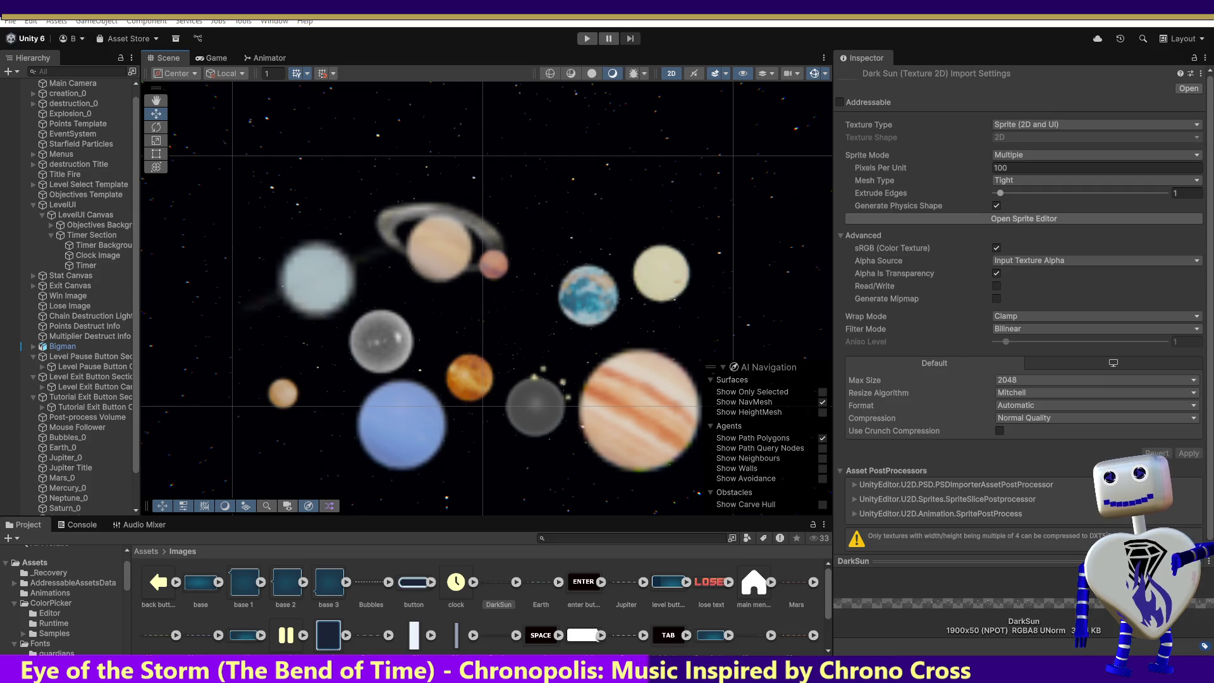
- Place the DarkSun sprite in the scene beside the striped giant planet as Dark Sun_0
{"action": "left_click_drag", "start_coordinate": [497, 581], "coordinate": [537, 403]}
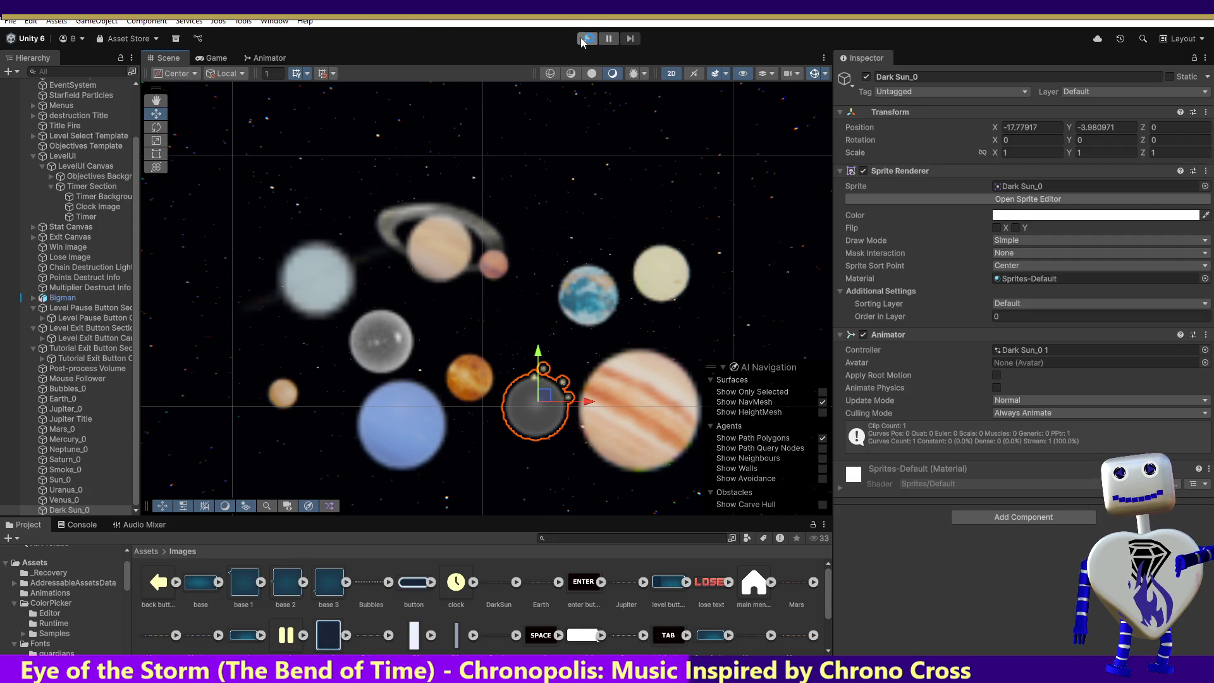
{"action": "left_click", "coordinate": [63, 526]}
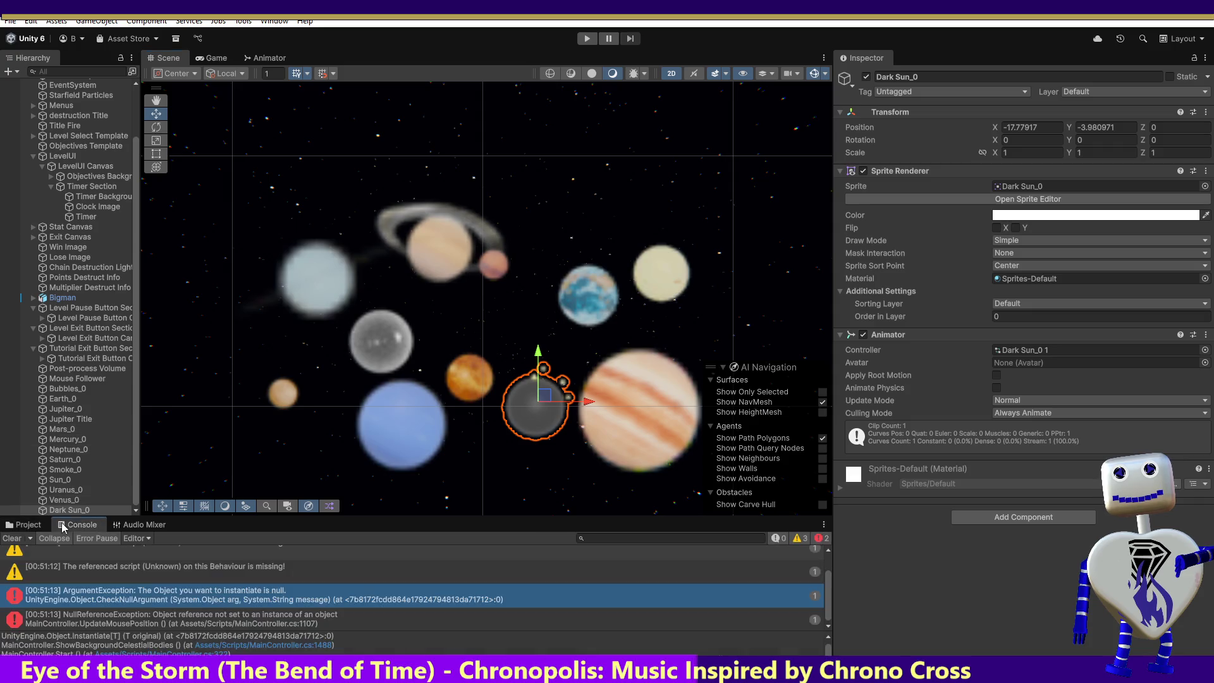
- Play the scene and read the ArgumentException and NullReferenceException stack traces, then switch to MainController.cs
{"action": "key", "text": "ctrl+p"}
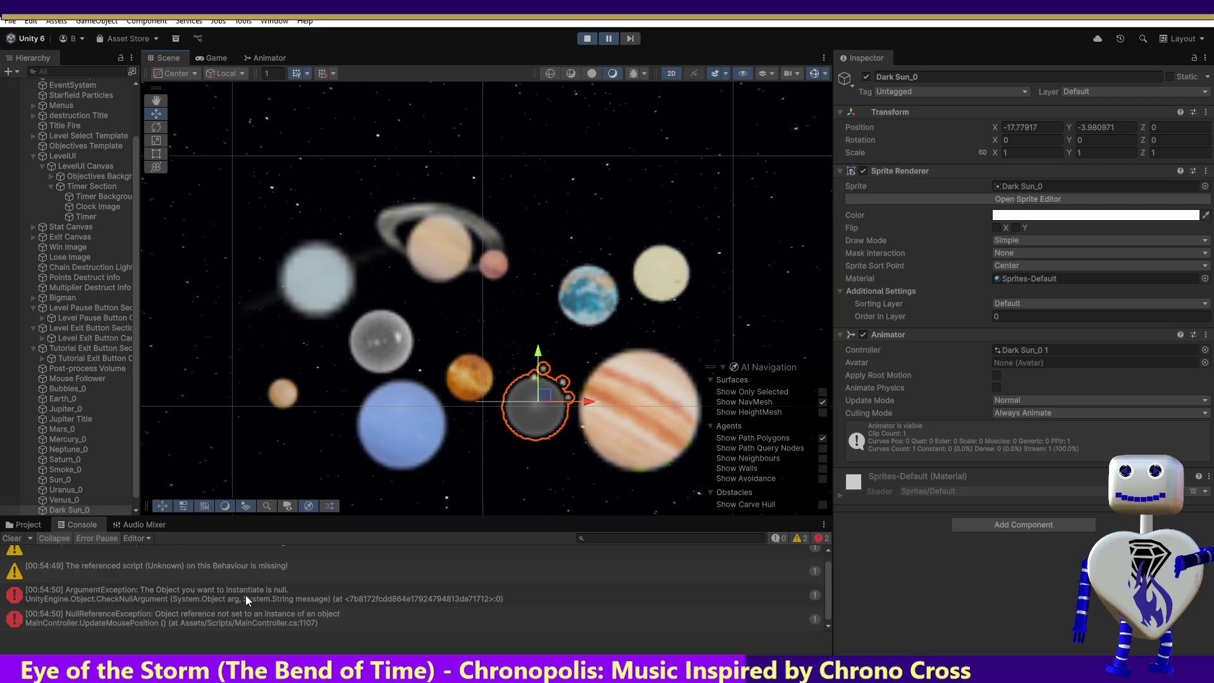
{"action": "left_click", "coordinate": [250, 595]}
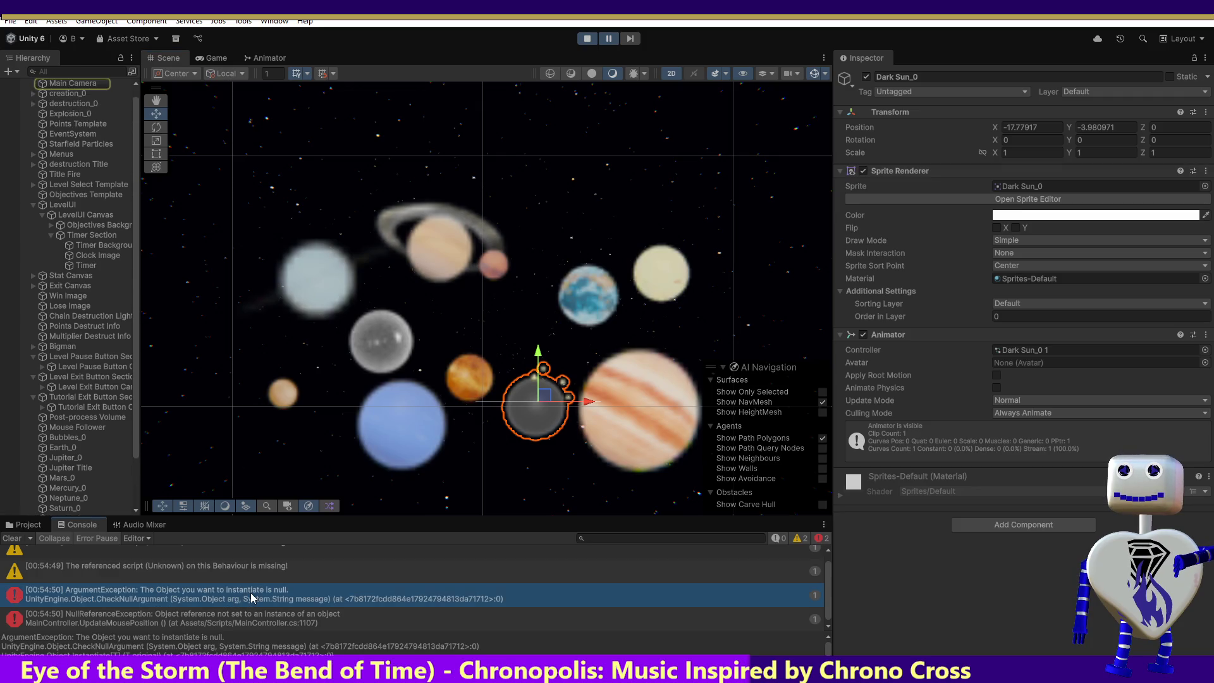
{"action": "left_click", "coordinate": [283, 623]}
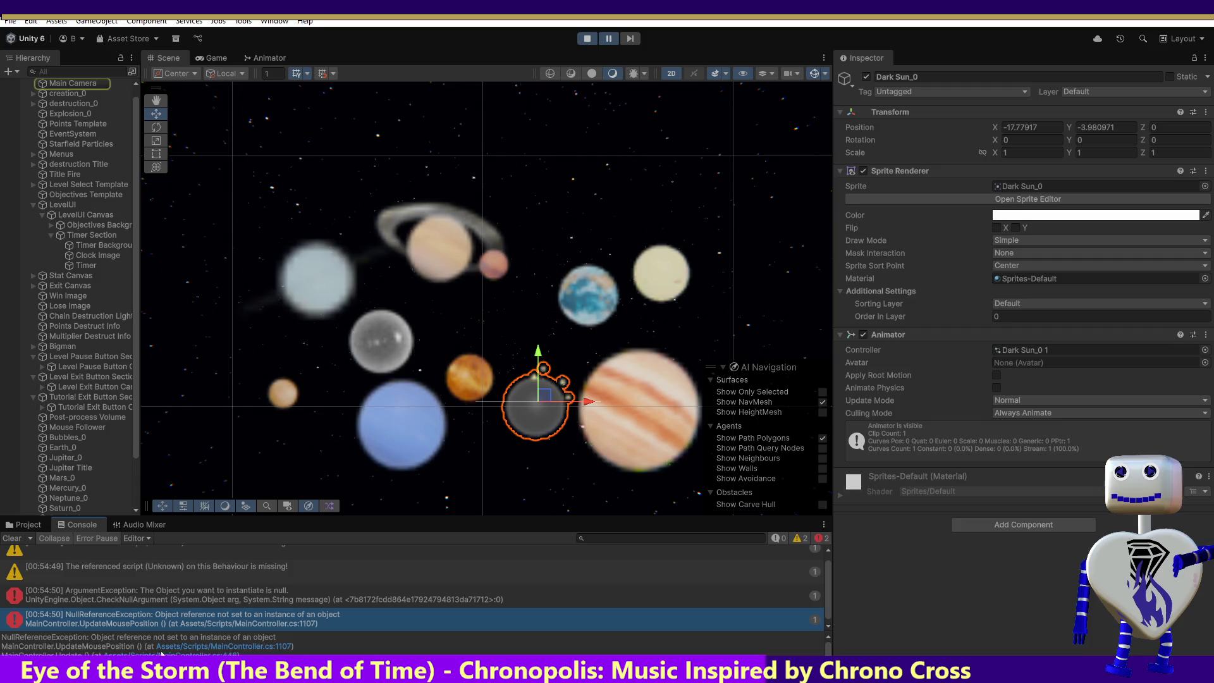
{"action": "left_click", "coordinate": [160, 600]}
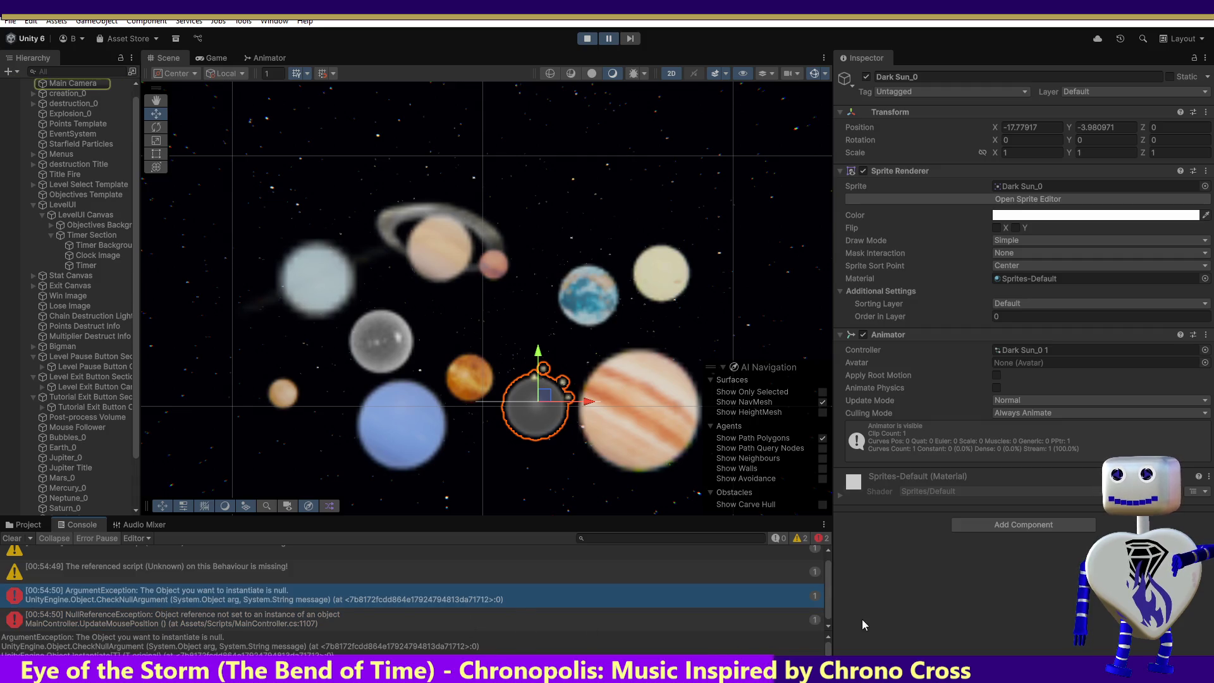
{"action": "scroll", "coordinate": [286, 645], "scroll_direction": "down", "scroll_amount": 1}
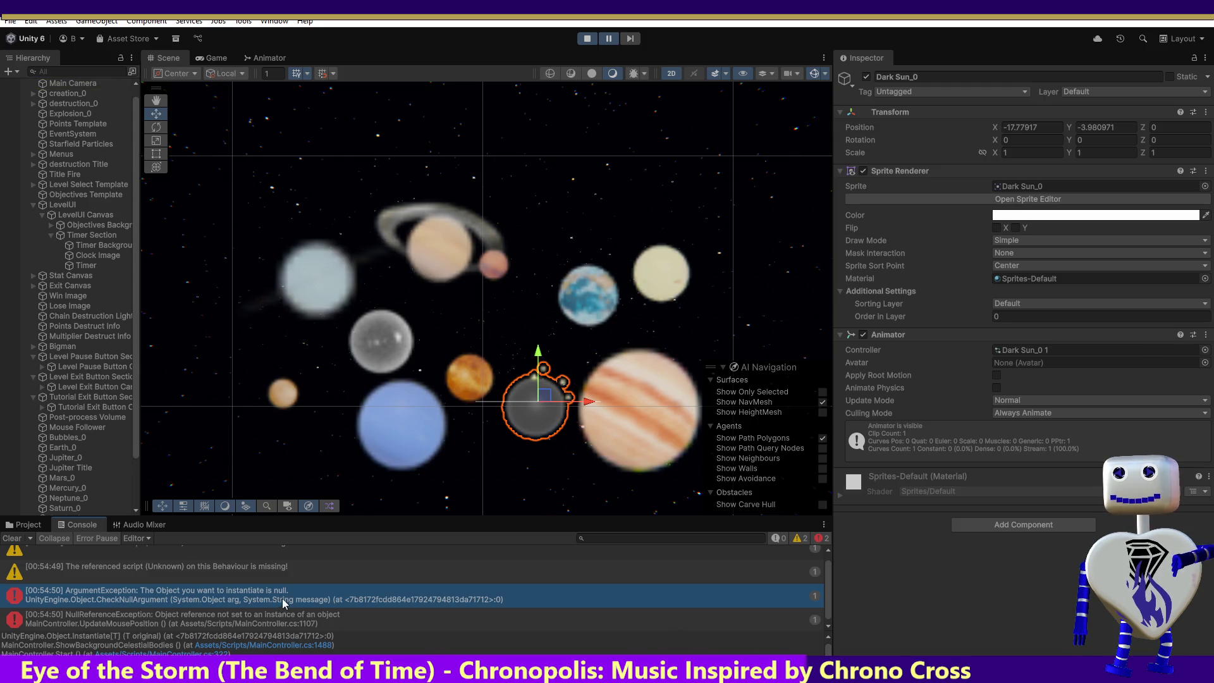
{"action": "left_click", "coordinate": [273, 617]}
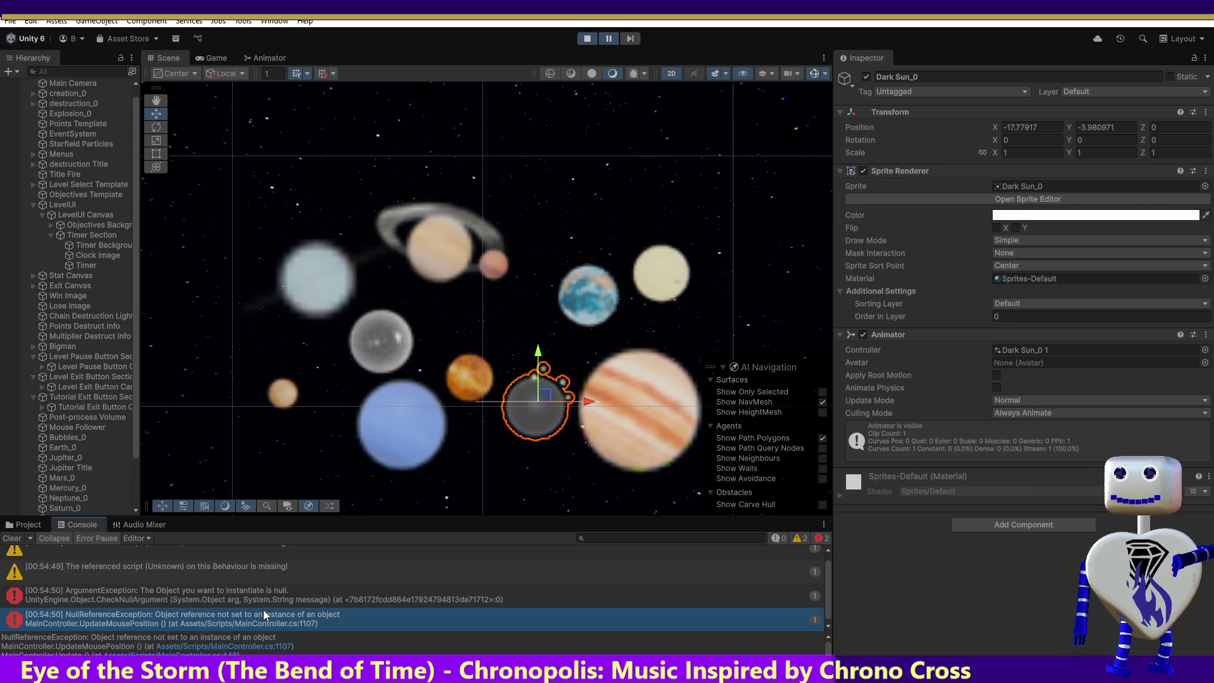
{"action": "left_click", "coordinate": [207, 603]}
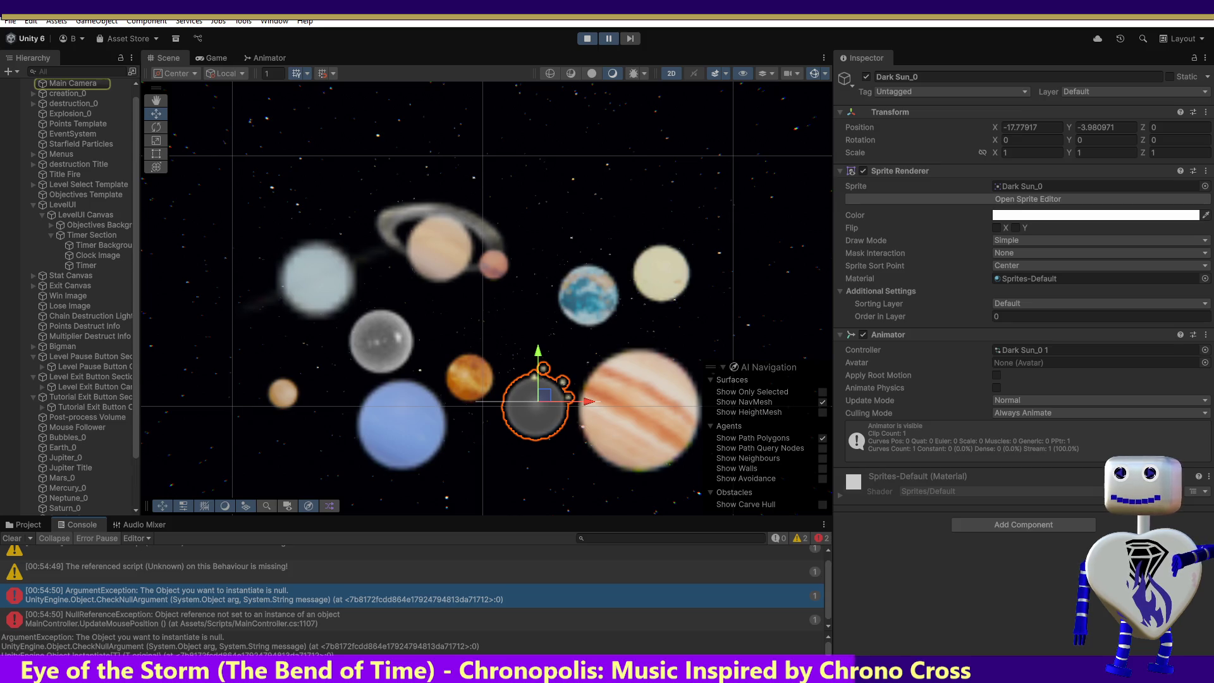
{"action": "scroll", "coordinate": [829, 651], "scroll_direction": "down", "scroll_amount": 1}
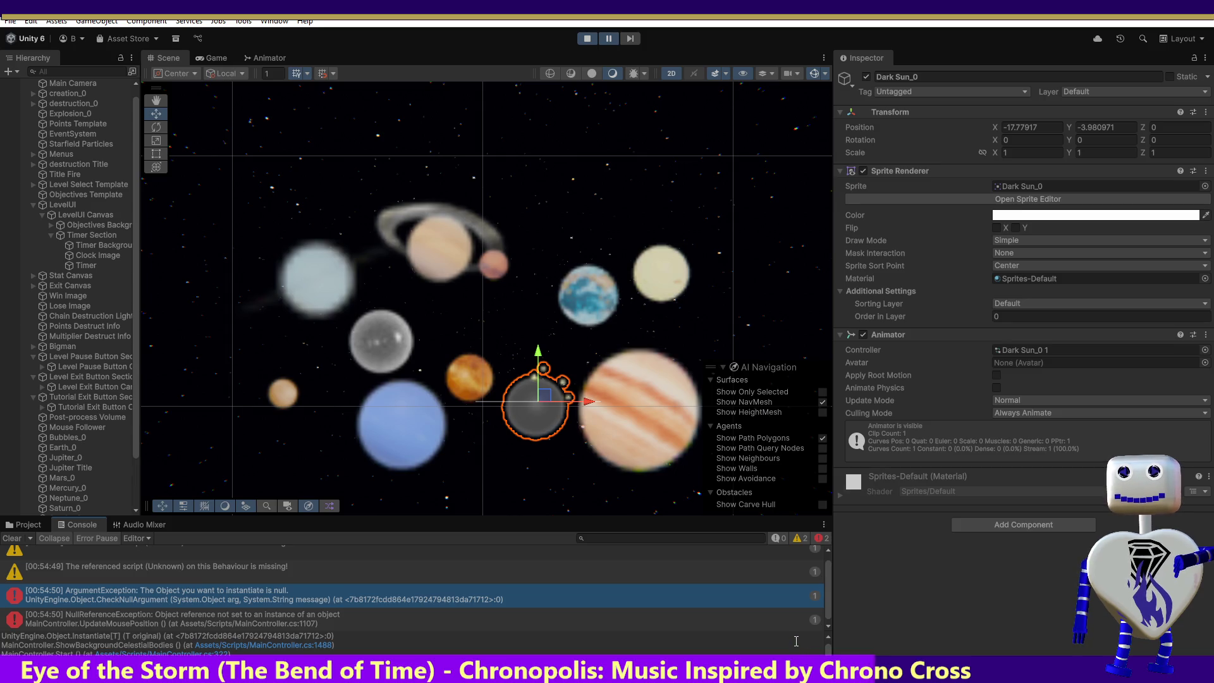
{"action": "key", "text": "alt+Tab"}
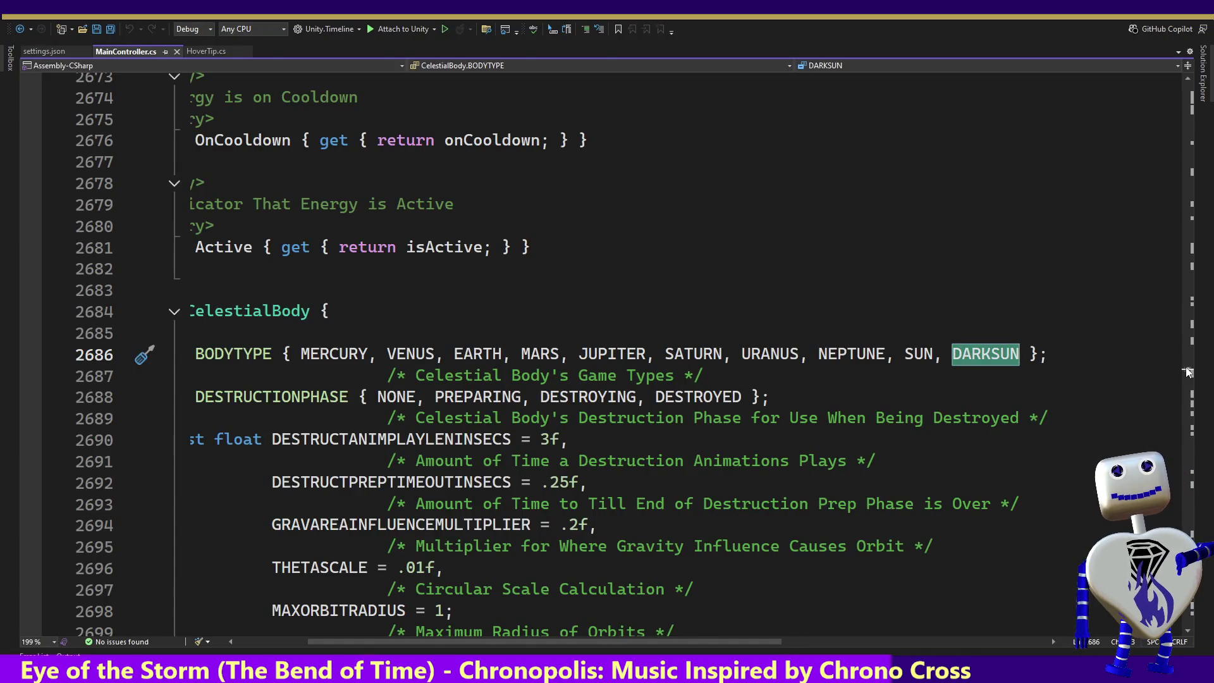
{"action": "scroll", "coordinate": [1187, 373], "scroll_direction": "up", "scroll_amount": 9}
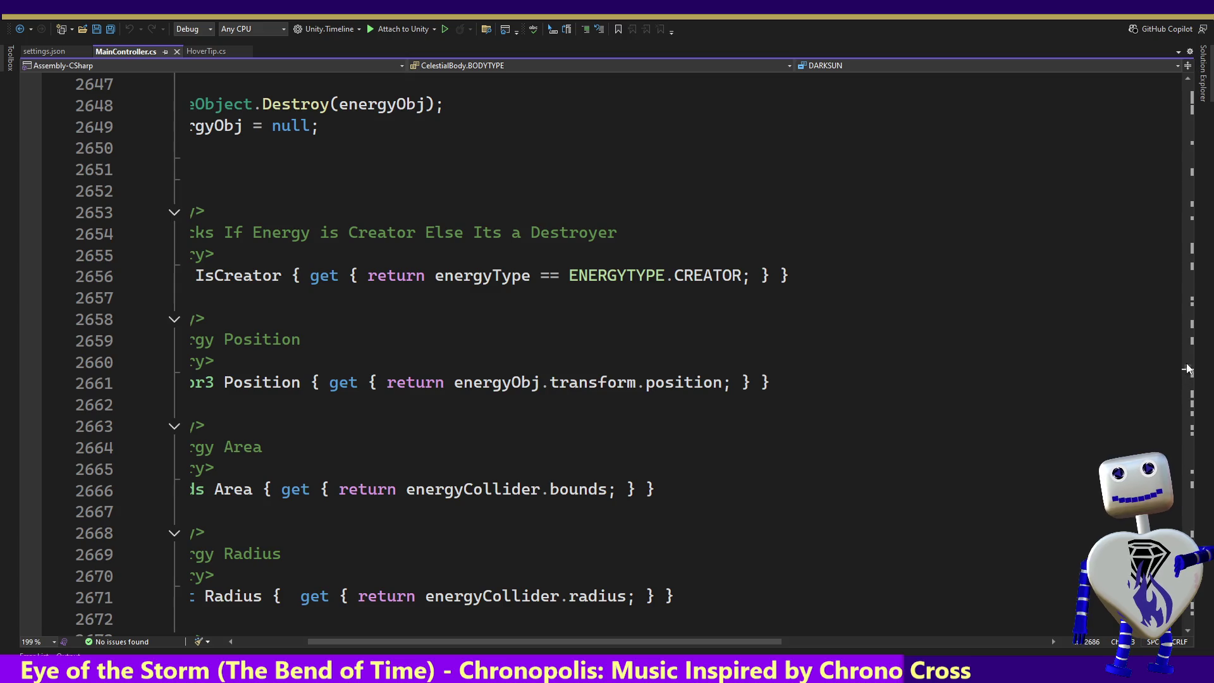
{"action": "left_click_drag", "start_coordinate": [1192, 373], "coordinate": [1208, 557]}
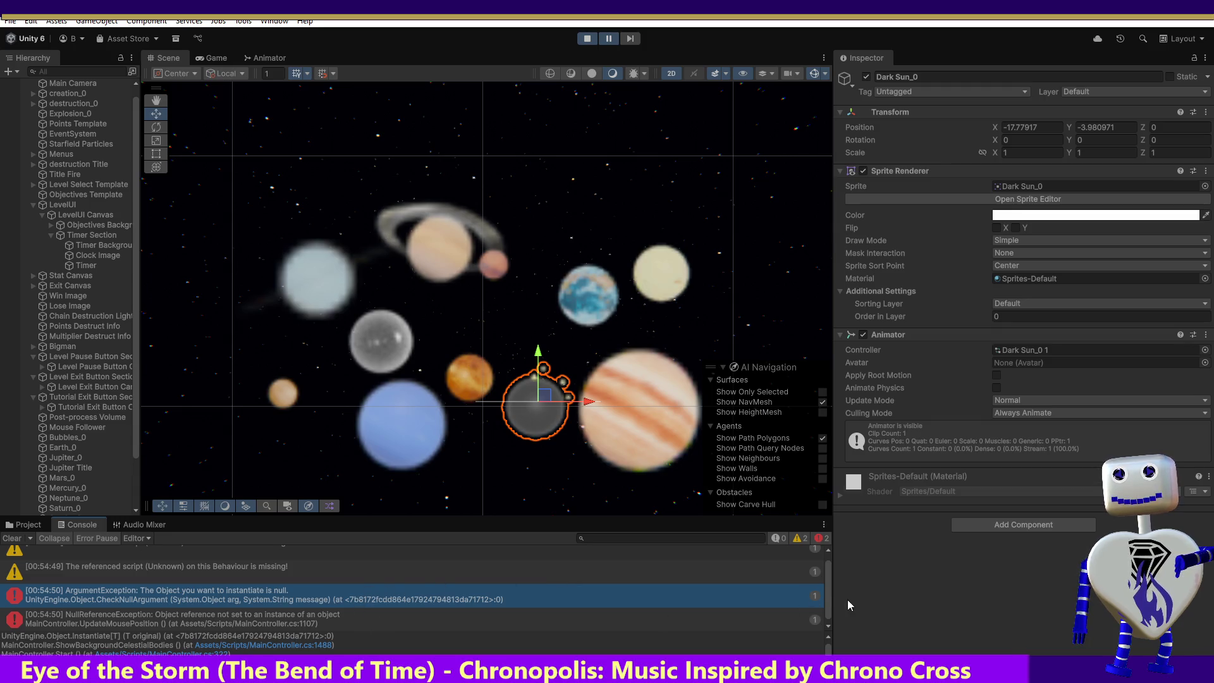
{"action": "left_click_drag", "start_coordinate": [828, 596], "coordinate": [830, 617]}
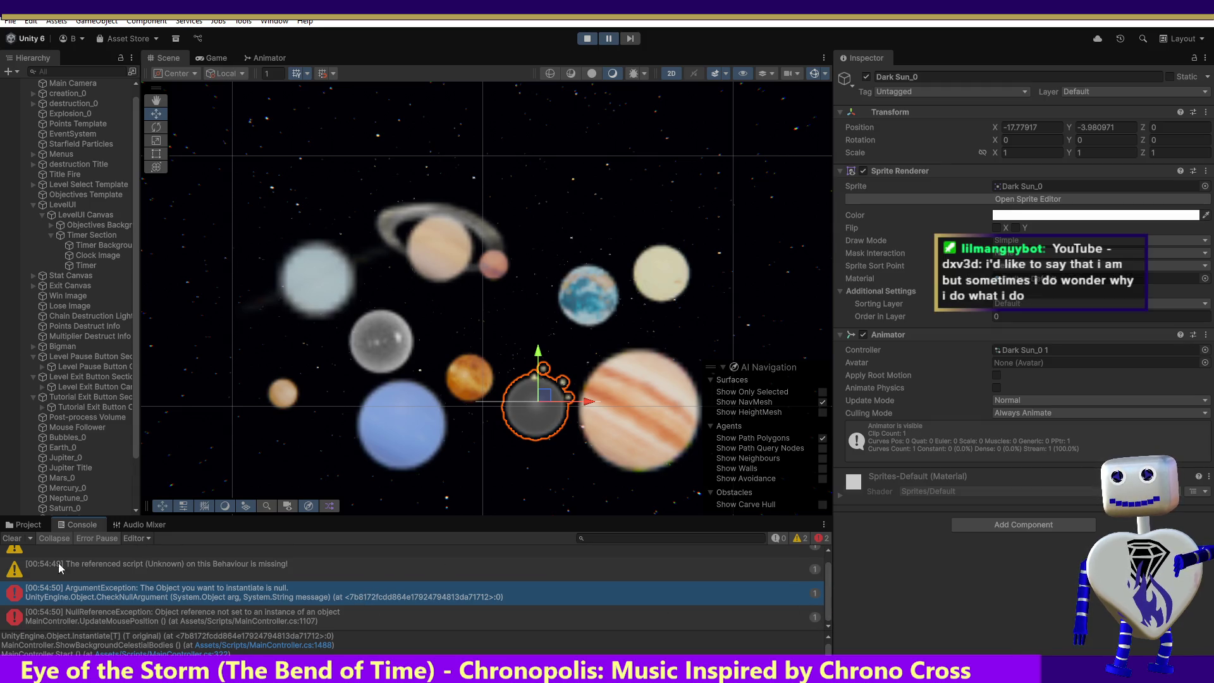
{"action": "left_click", "coordinate": [60, 598]}
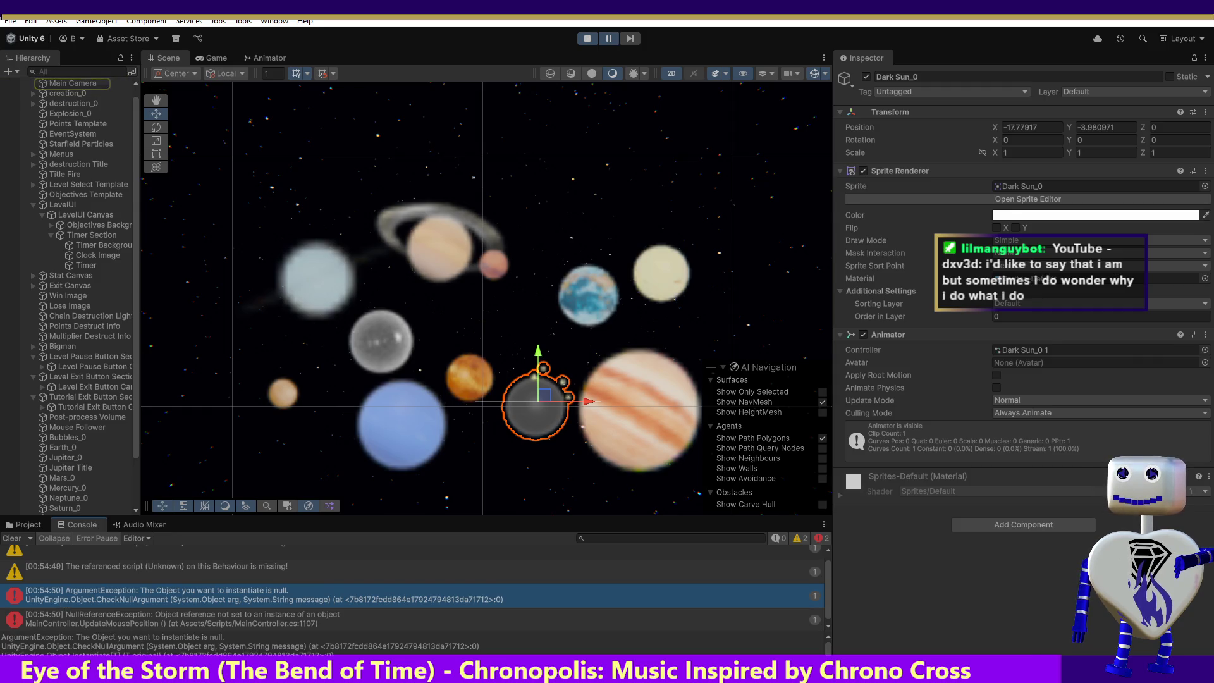
{"action": "left_click_drag", "start_coordinate": [832, 570], "coordinate": [829, 569]}
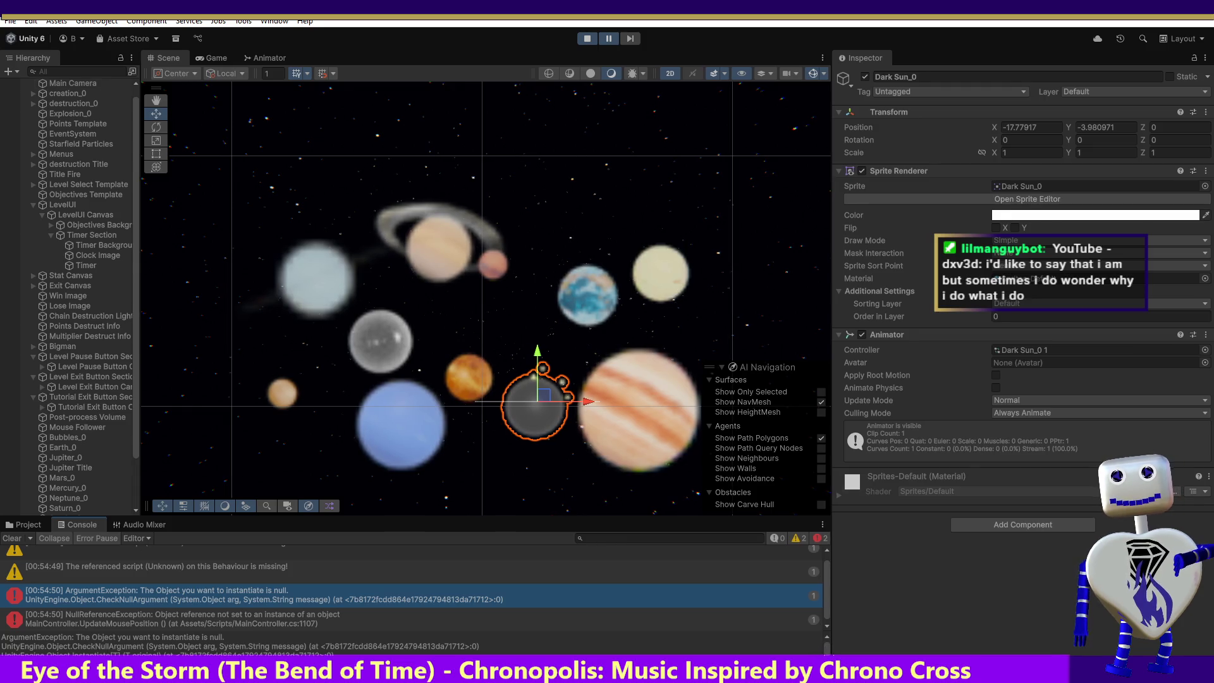
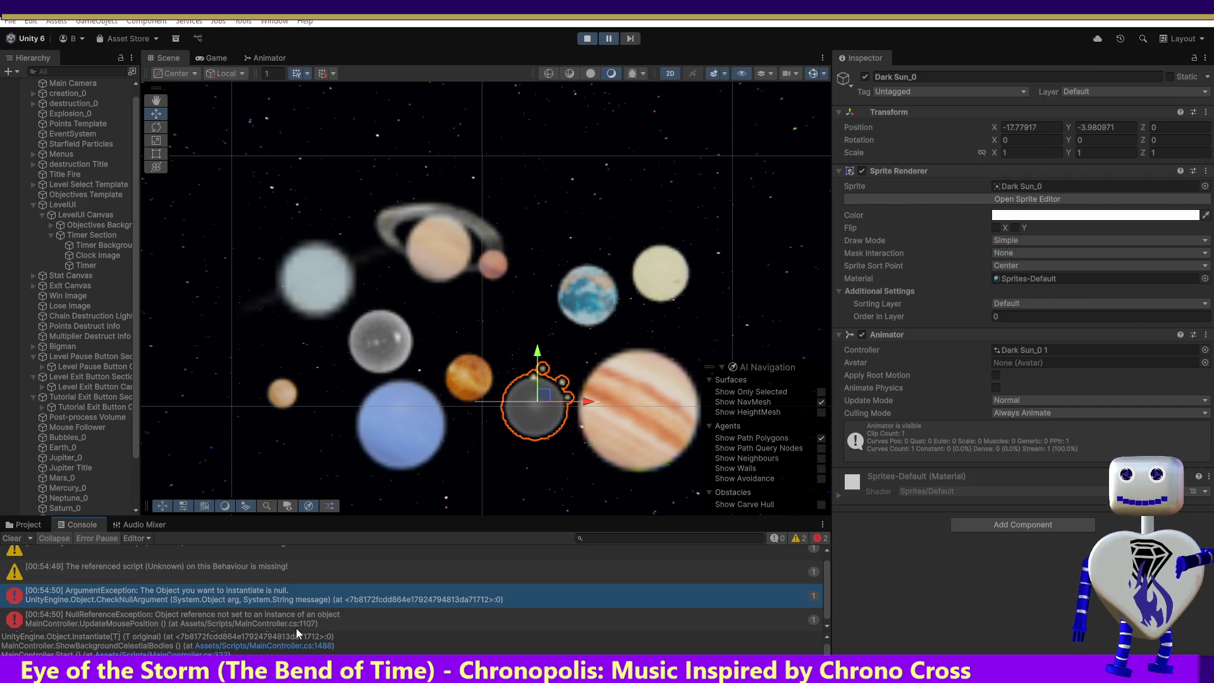
- Follow the console error into MainController.cs, then to GetRandomCelestialBodyName and the BODYTYPE enum listing DARKSUN
{"action": "double_click", "coordinate": [296, 628]}
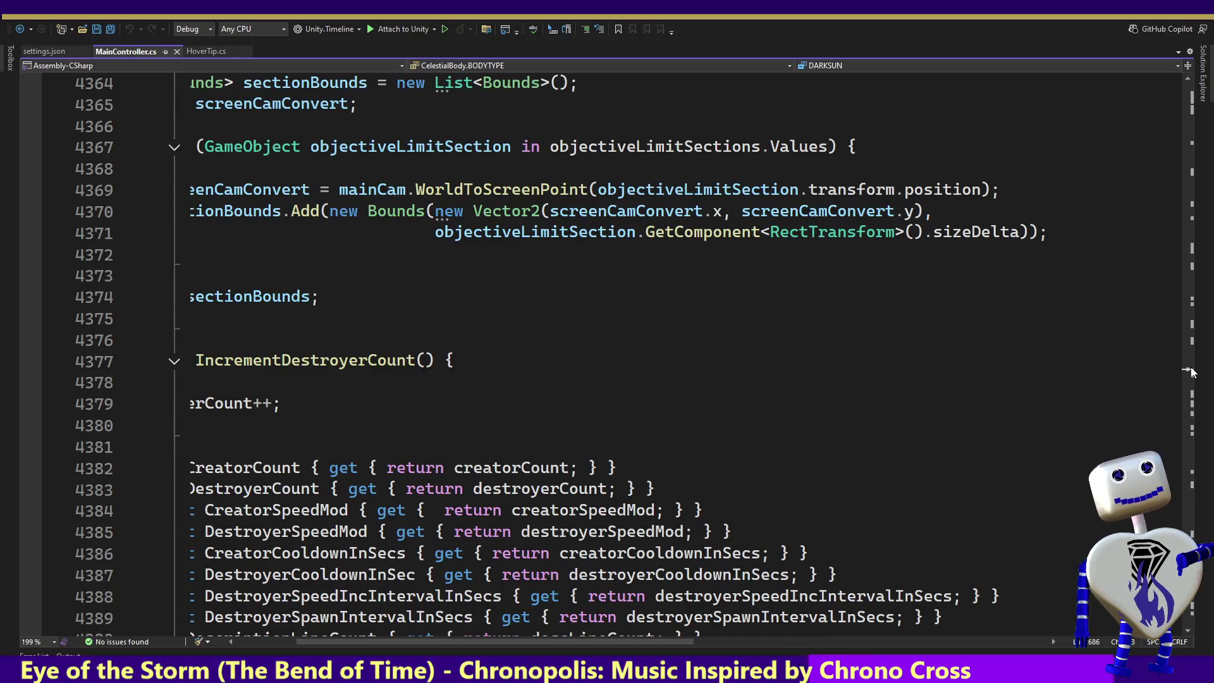
{"action": "left_click_drag", "start_coordinate": [1200, 536], "coordinate": [1205, 487]}
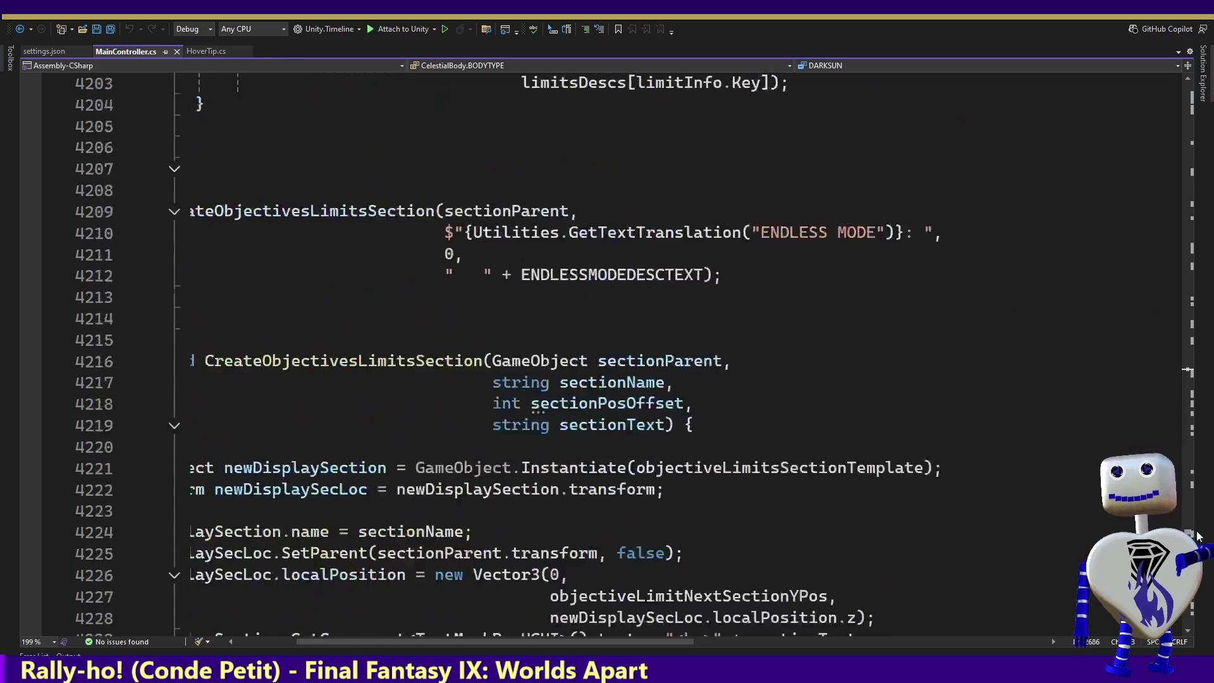
{"action": "mouse_move", "coordinate": [1204, 486]}
{"action": "left_mouse_down"}
{"action": "mouse_move", "coordinate": [1189, 235]}
{"action": "mouse_move", "coordinate": [1212, 246]}
{"action": "left_mouse_up"}
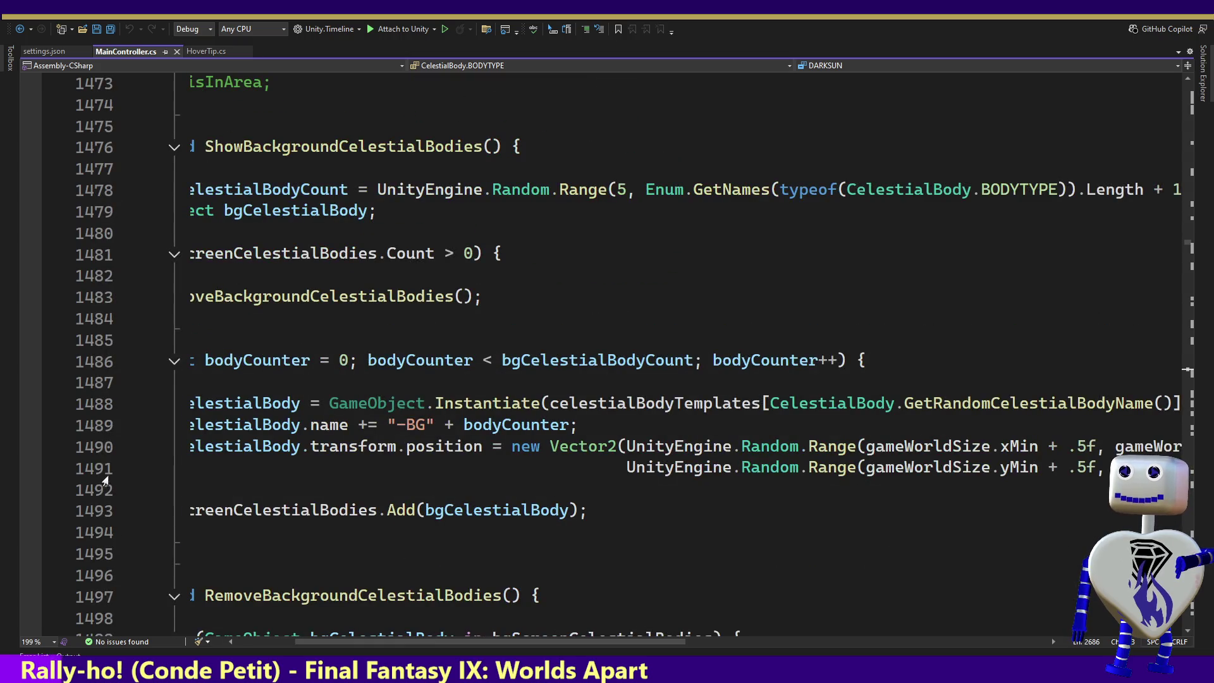
{"action": "double_click", "coordinate": [655, 404]}
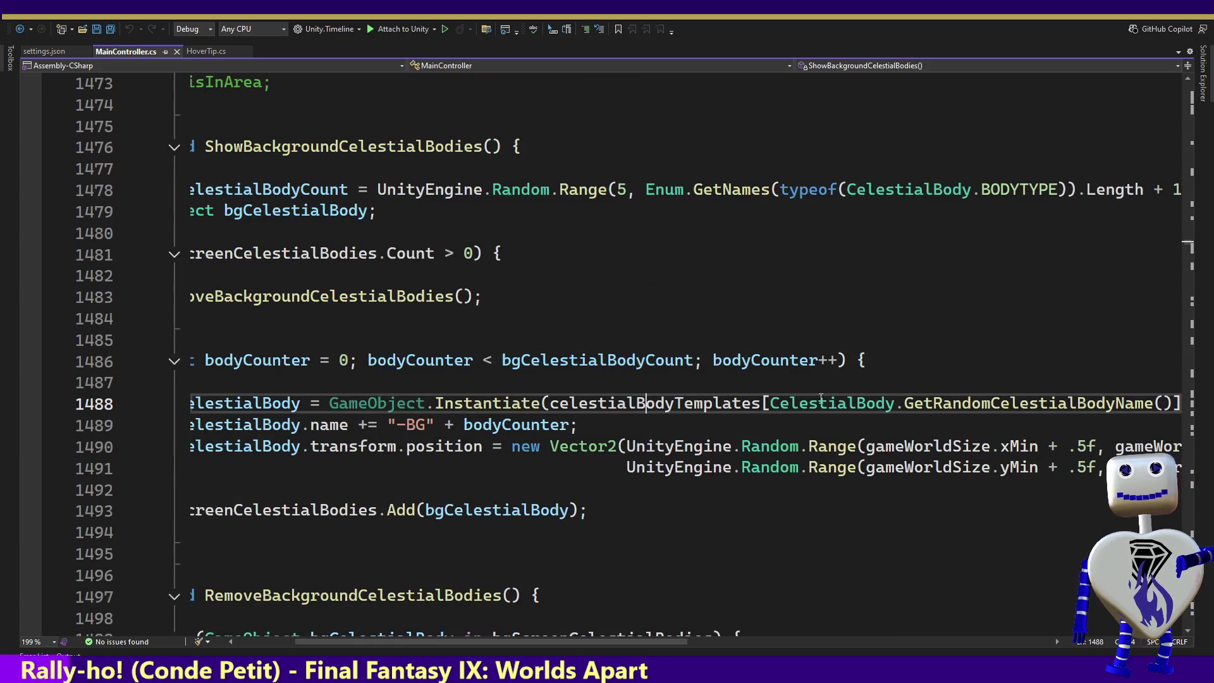
{"action": "left_click", "coordinate": [991, 403], "text": "ctrl"}
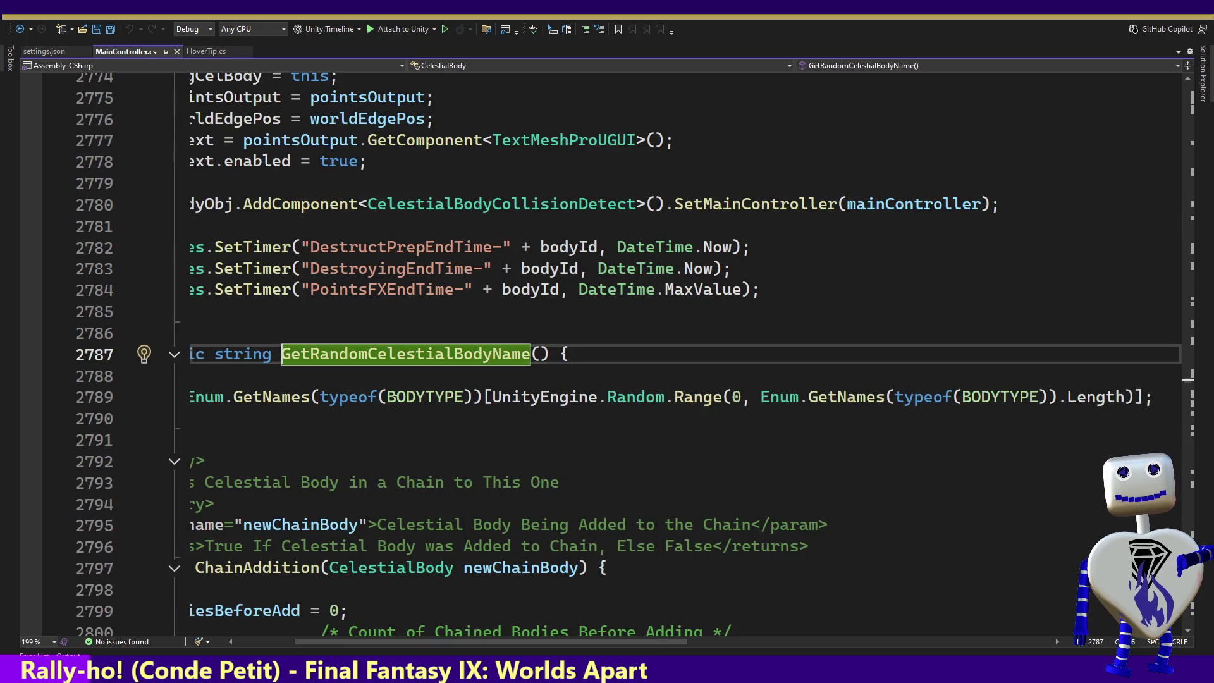
{"action": "left_click", "coordinate": [997, 397], "text": "ctrl"}
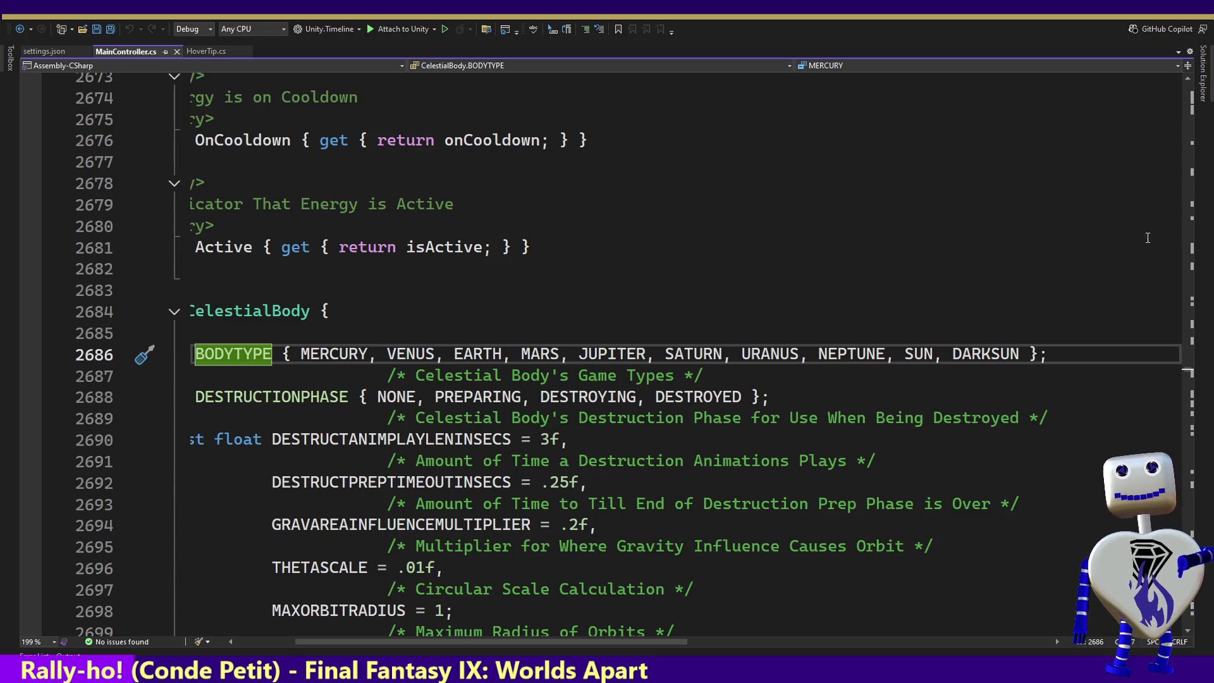
{"action": "left_click_drag", "start_coordinate": [1191, 377], "coordinate": [1192, 385]}
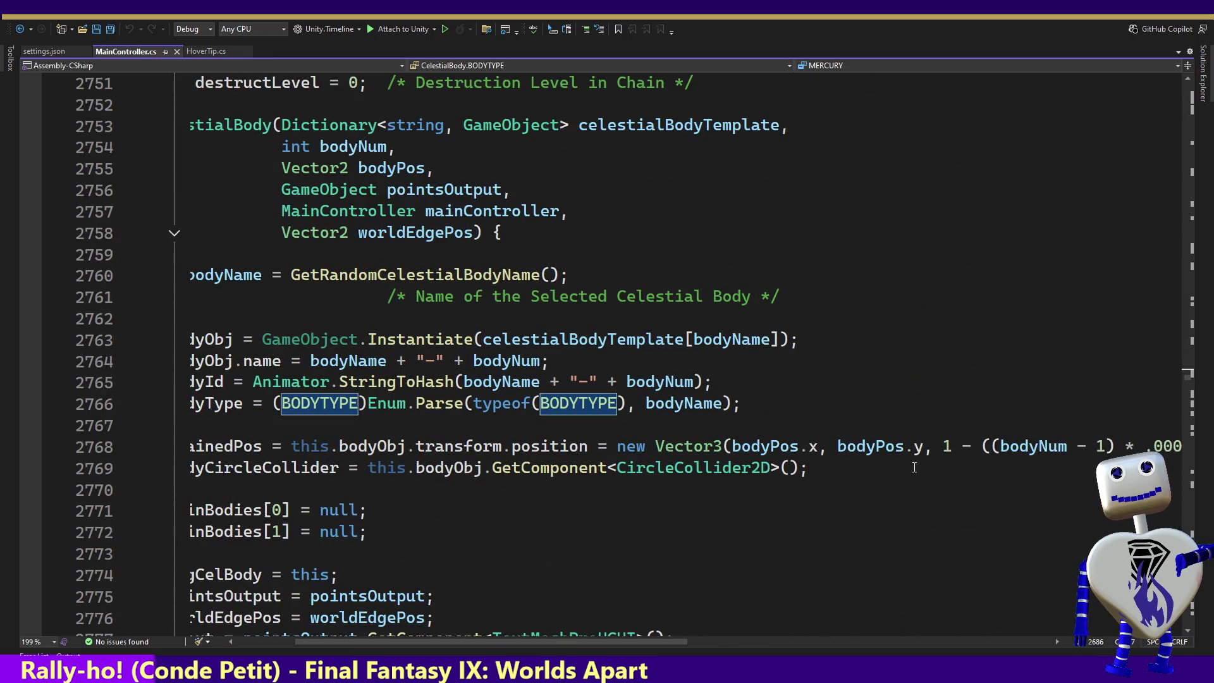
{"action": "scroll", "coordinate": [487, 651], "scroll_direction": "left", "scroll_amount": 3}
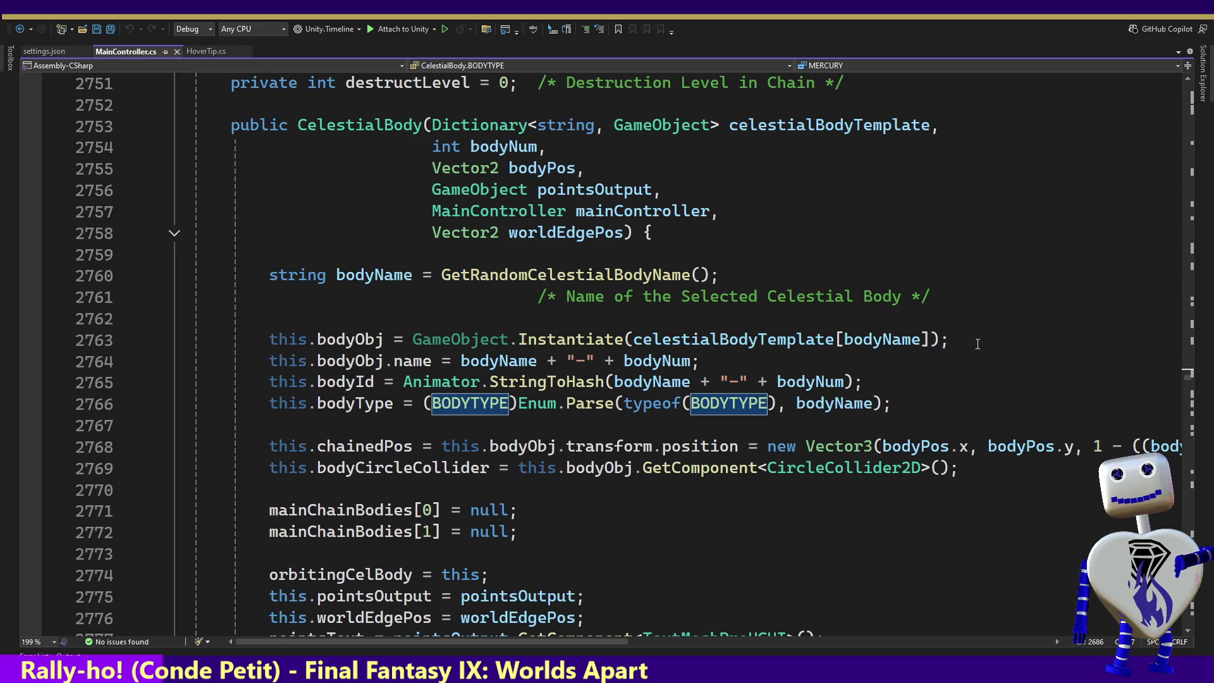
{"action": "left_click_drag", "start_coordinate": [1181, 380], "coordinate": [1181, 422]}
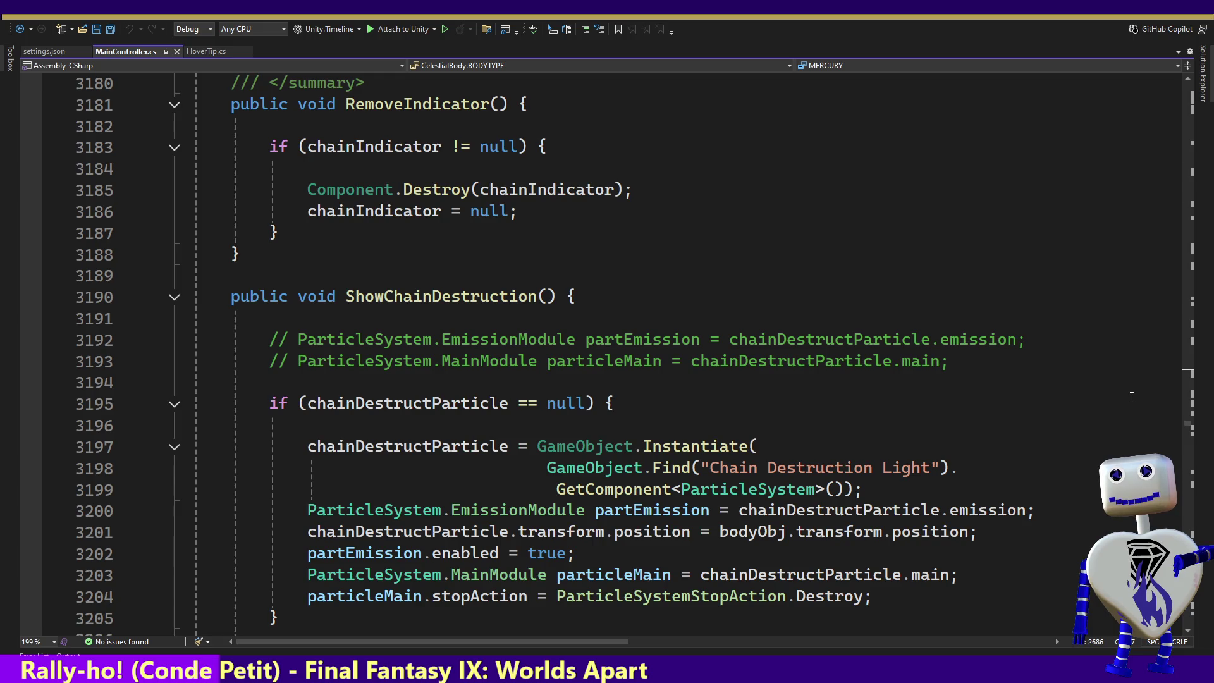
- Switch back from the CelestialBody code to the Unity editor
{"action": "key", "text": "alt+Tab"}
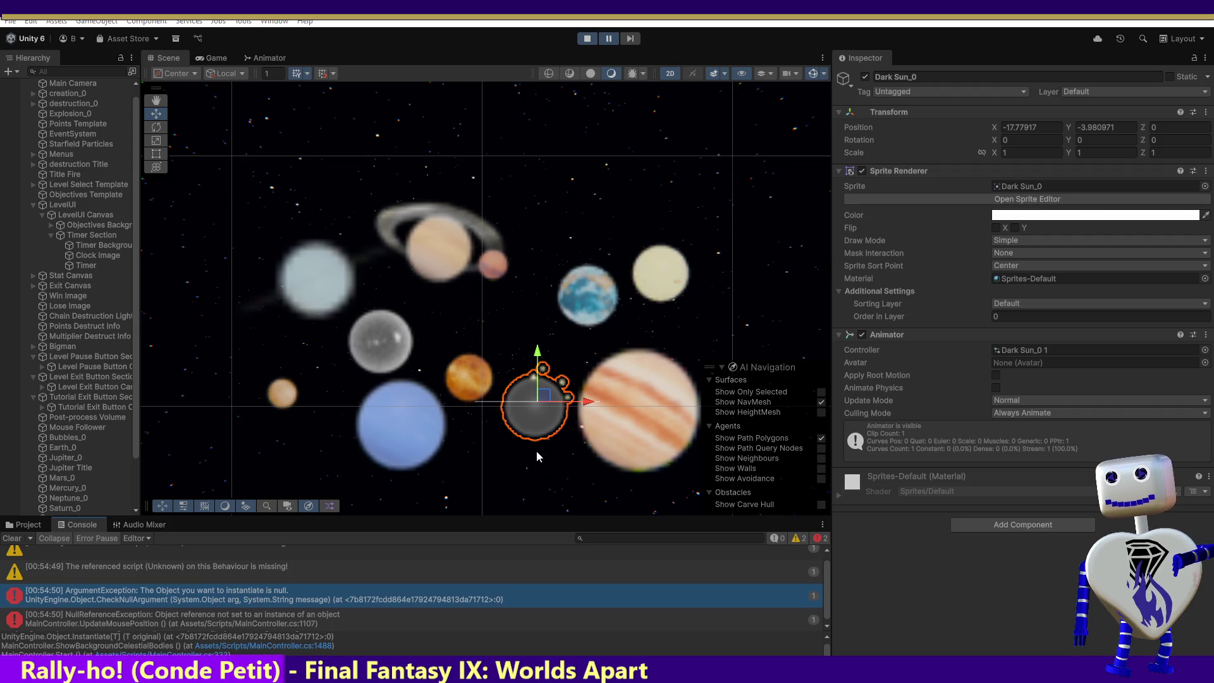
- Delete the Dark Sun_0 object from the Hierarchy and show the Project asset browser
{"action": "left_click", "coordinate": [518, 416]}
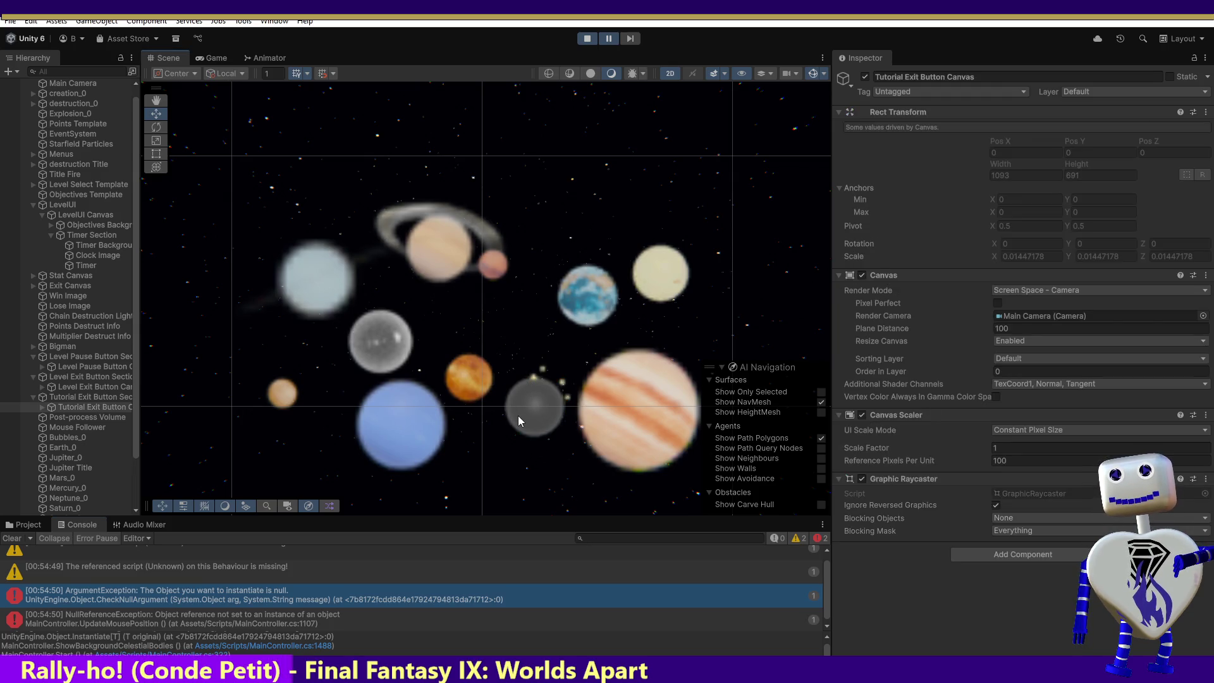
{"action": "left_click", "coordinate": [518, 416]}
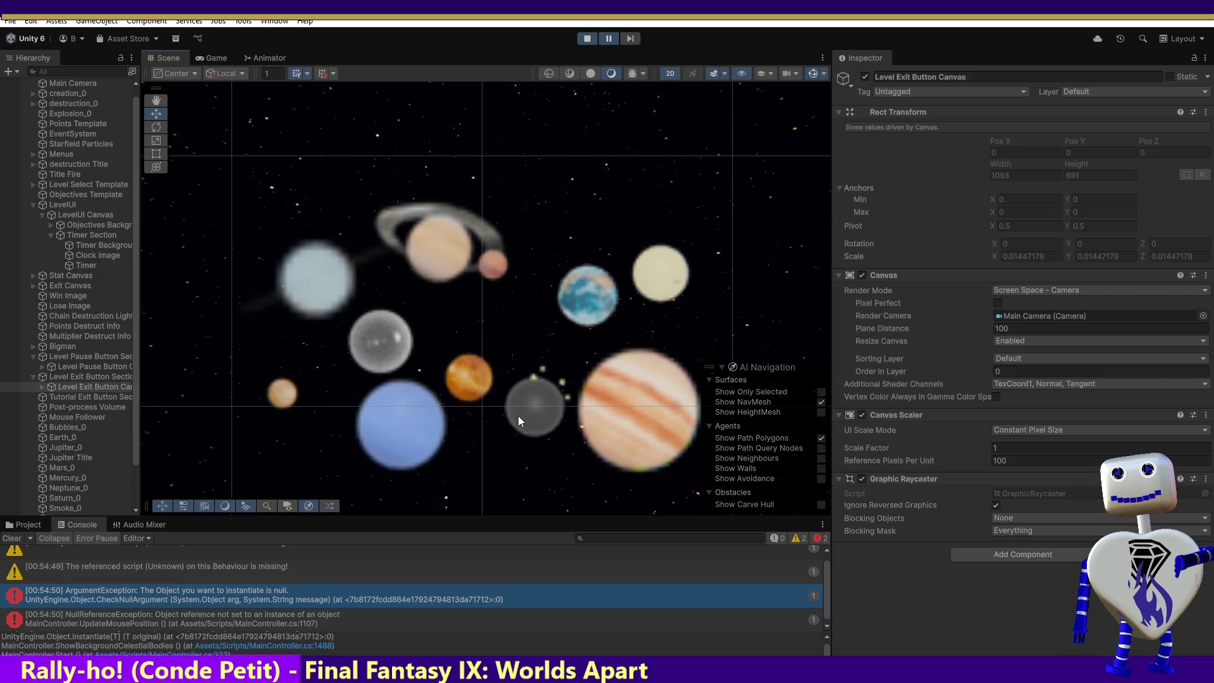
{"action": "left_click", "coordinate": [538, 401]}
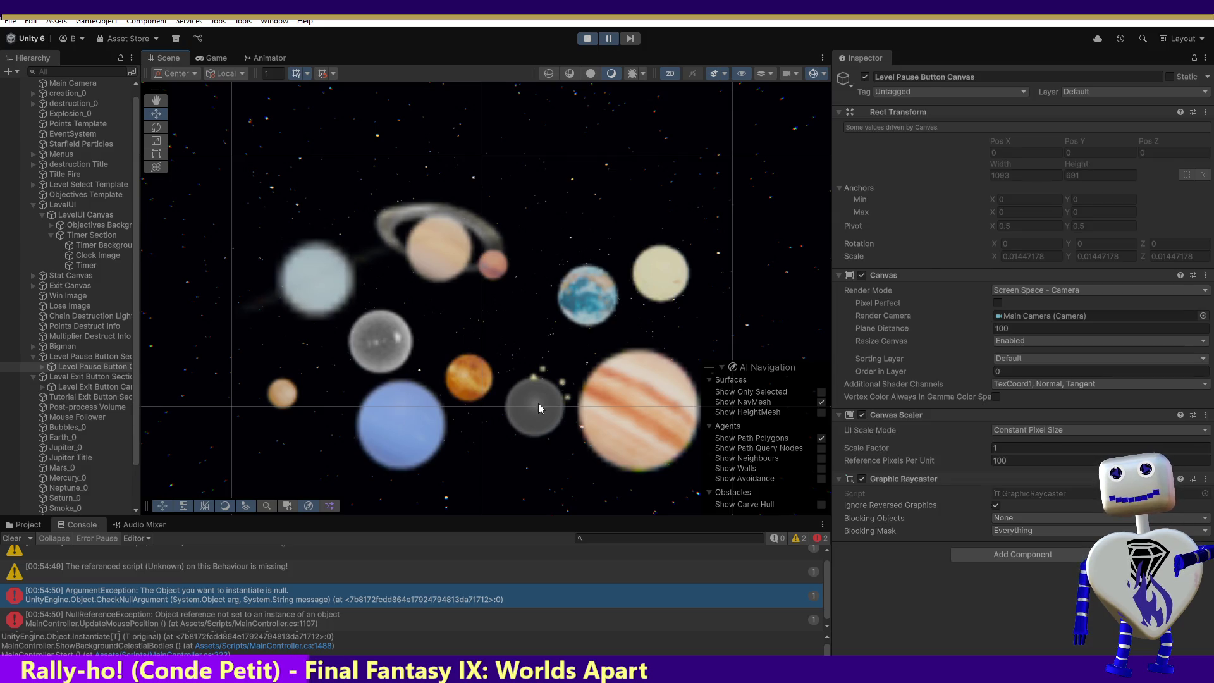
{"action": "left_click_drag", "start_coordinate": [135, 440], "coordinate": [128, 482]}
{"action": "left_click", "coordinate": [99, 498]}
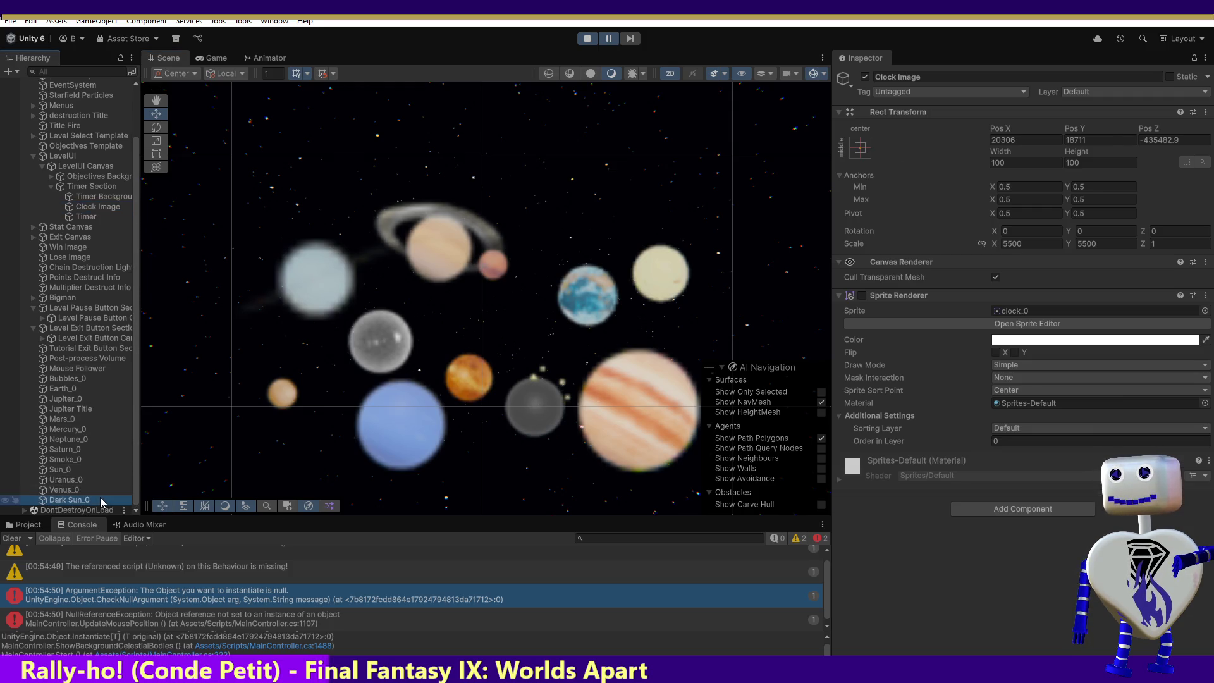
{"action": "key", "text": "Delete"}
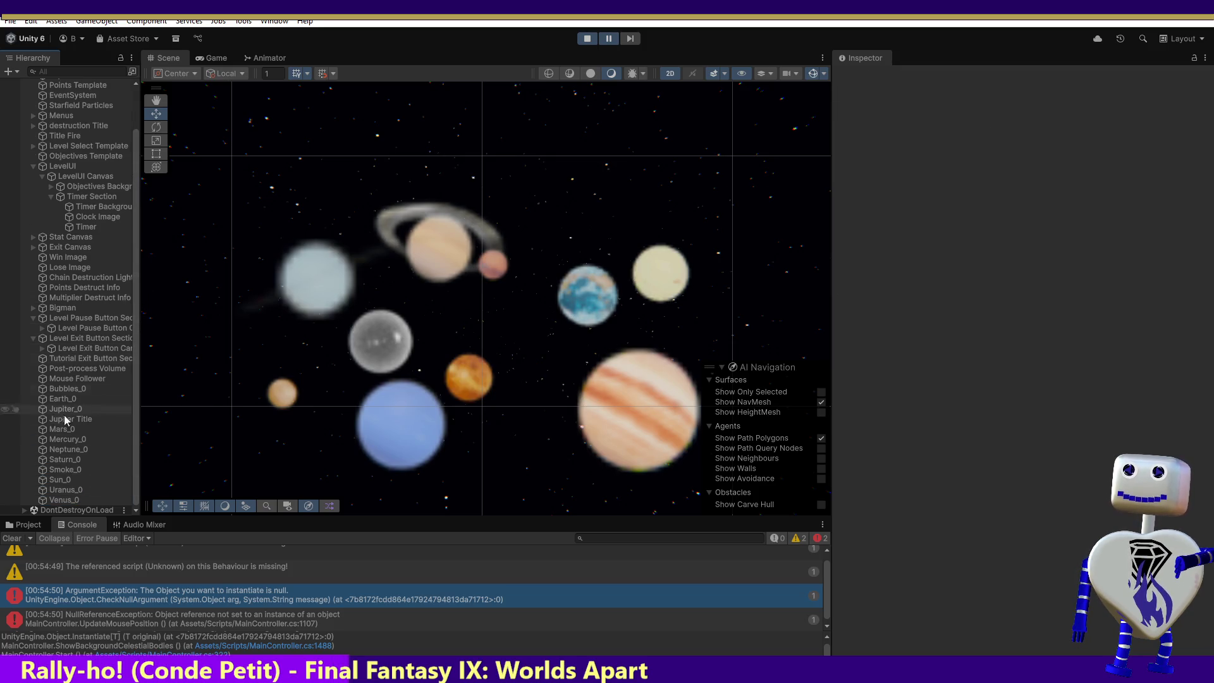
{"action": "left_click", "coordinate": [29, 525]}
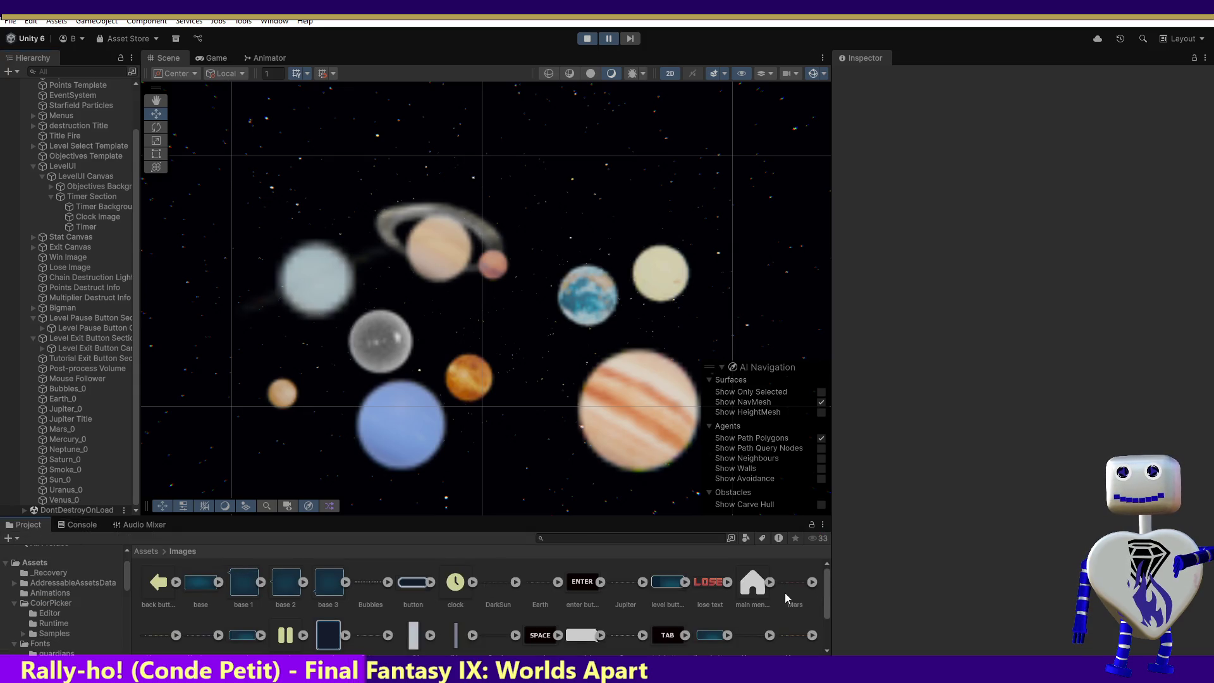
{"action": "scroll", "coordinate": [822, 607], "scroll_direction": "down", "scroll_amount": 1}
{"action": "scroll", "coordinate": [826, 598], "scroll_direction": "up", "scroll_amount": 1}
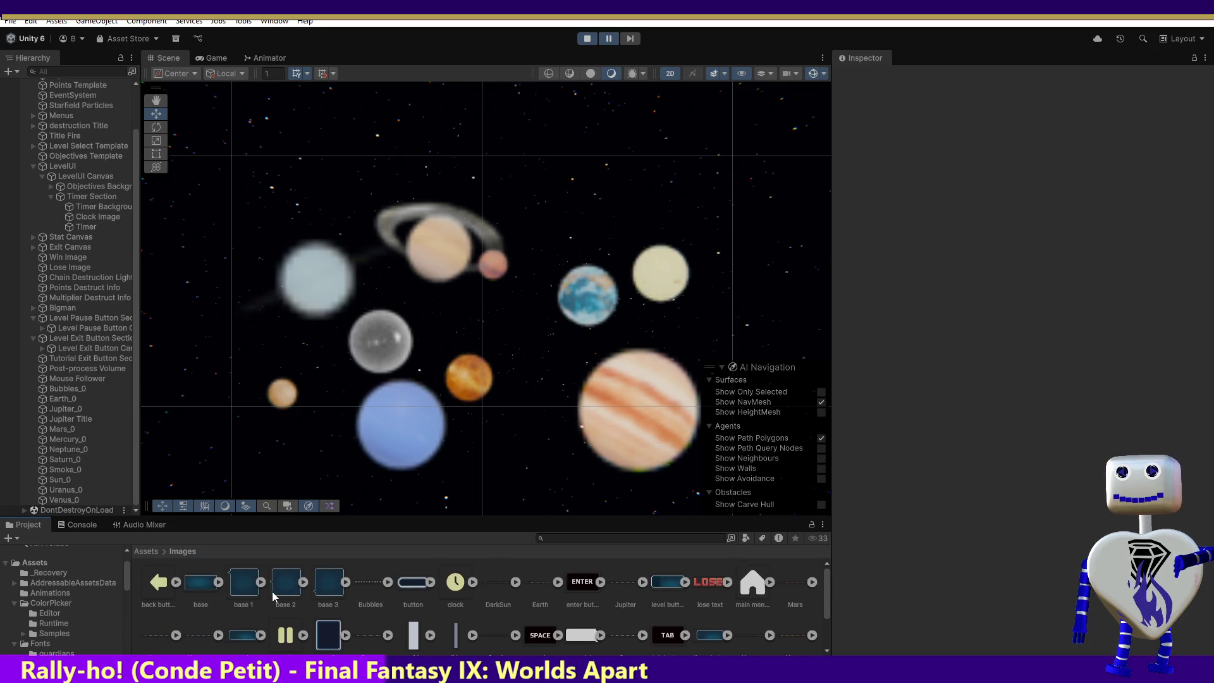
- Delete the DarkSun image asset from Assets > Images, confirming the dialog
{"action": "left_click", "coordinate": [493, 586]}
{"action": "key", "text": "Delete"}
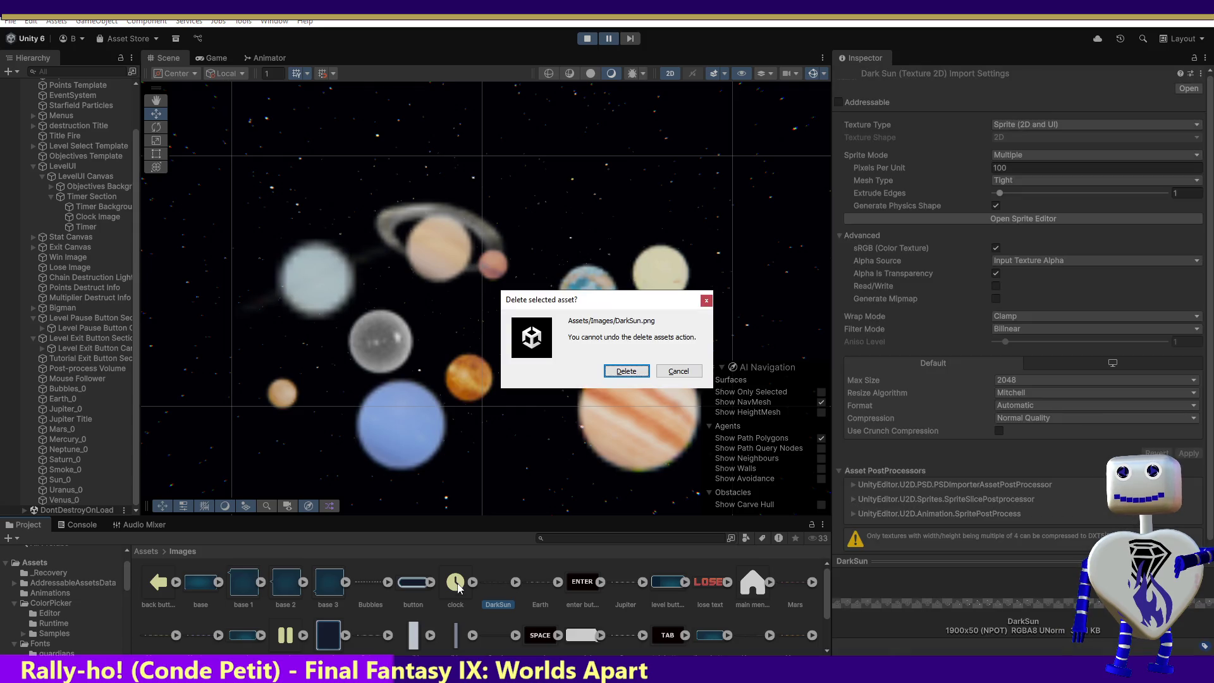
{"action": "left_click", "coordinate": [624, 371]}
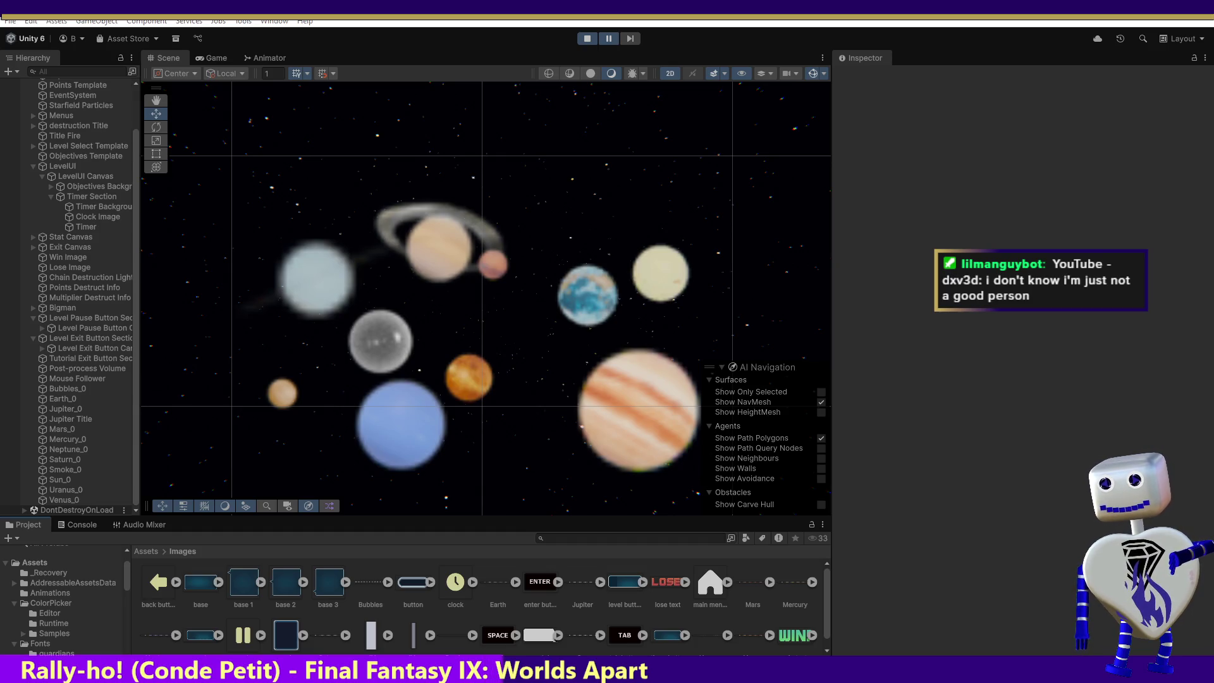
- Delete the Dark Sun clip and the Dark Sun_0 and Dark Sun_0 1 controllers from Animations
{"action": "left_click", "coordinate": [51, 593]}
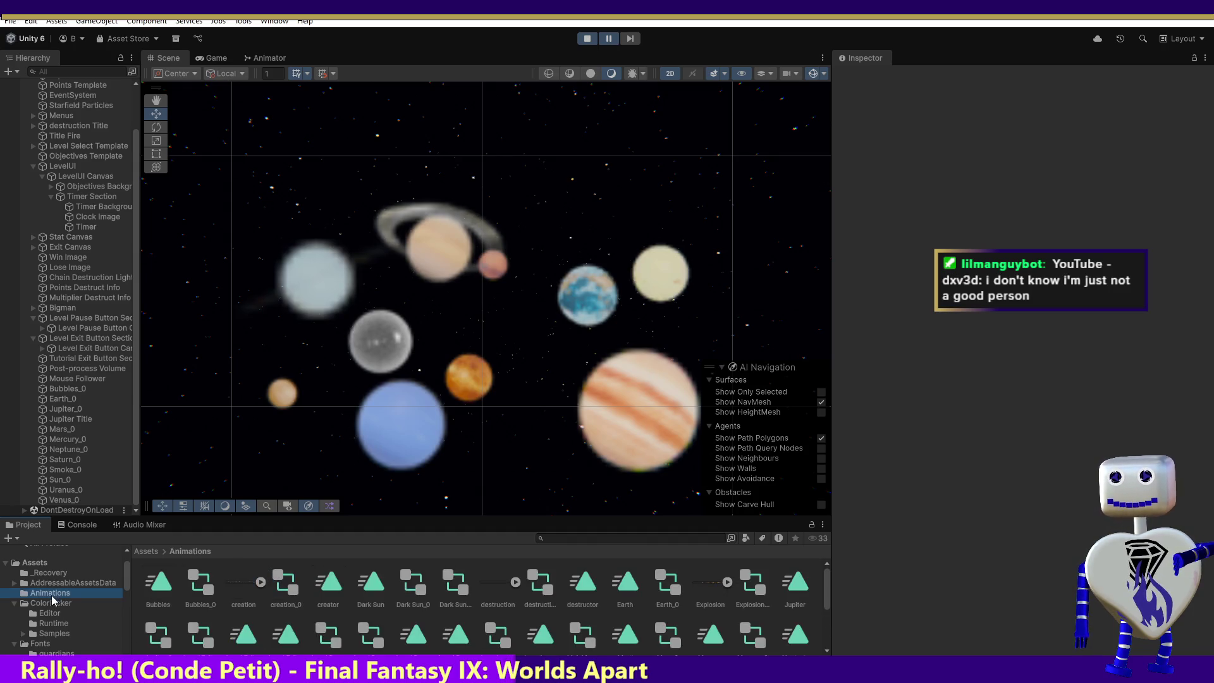
{"action": "left_click", "coordinate": [372, 586]}
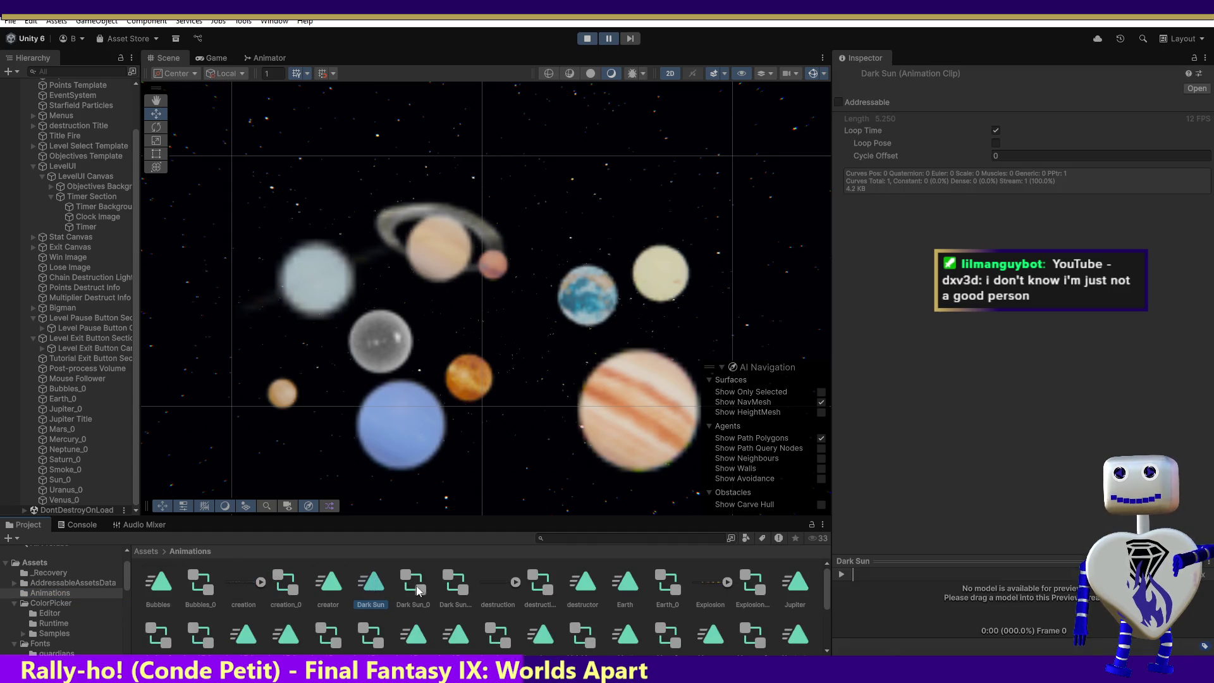
{"action": "left_click", "coordinate": [416, 585], "text": "ctrl"}
{"action": "left_click", "coordinate": [460, 587], "text": "ctrl"}
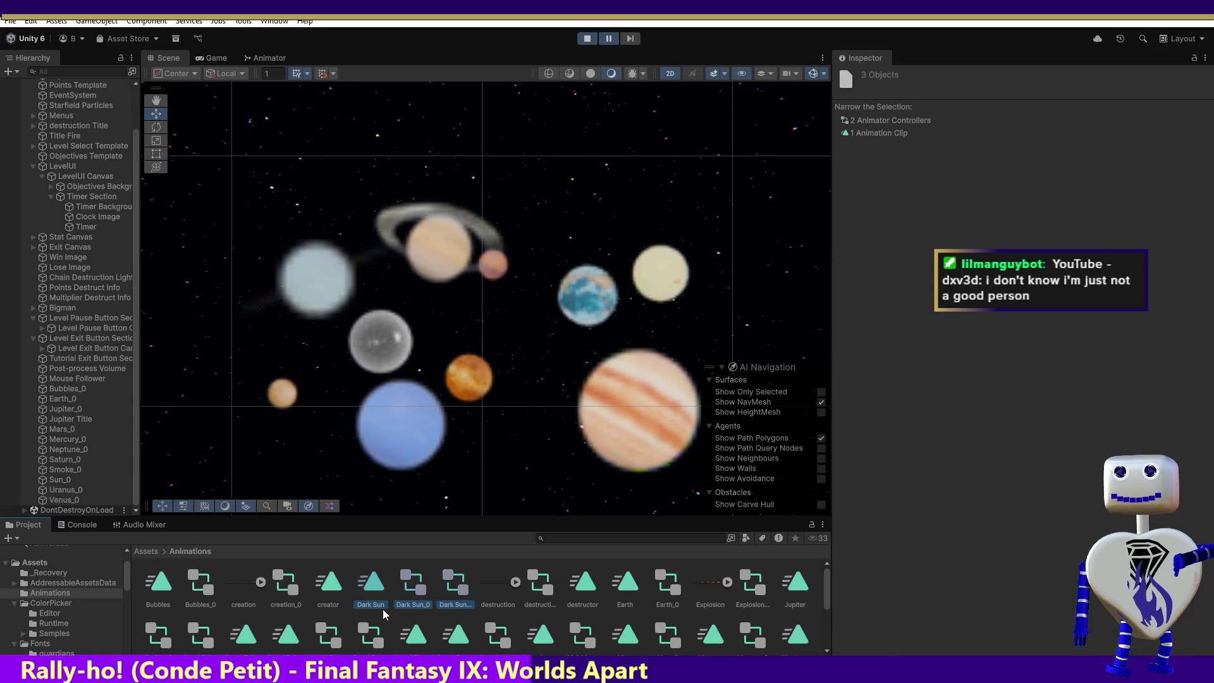
{"action": "key", "text": "Delete"}
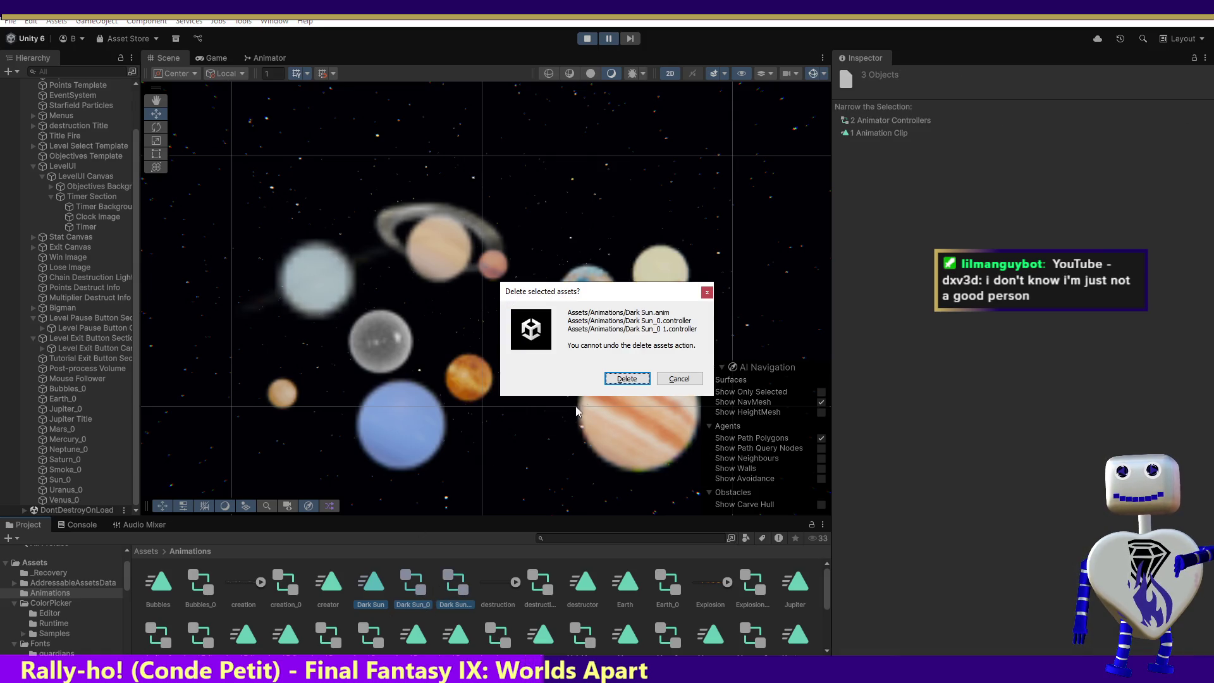
{"action": "left_click", "coordinate": [630, 379]}
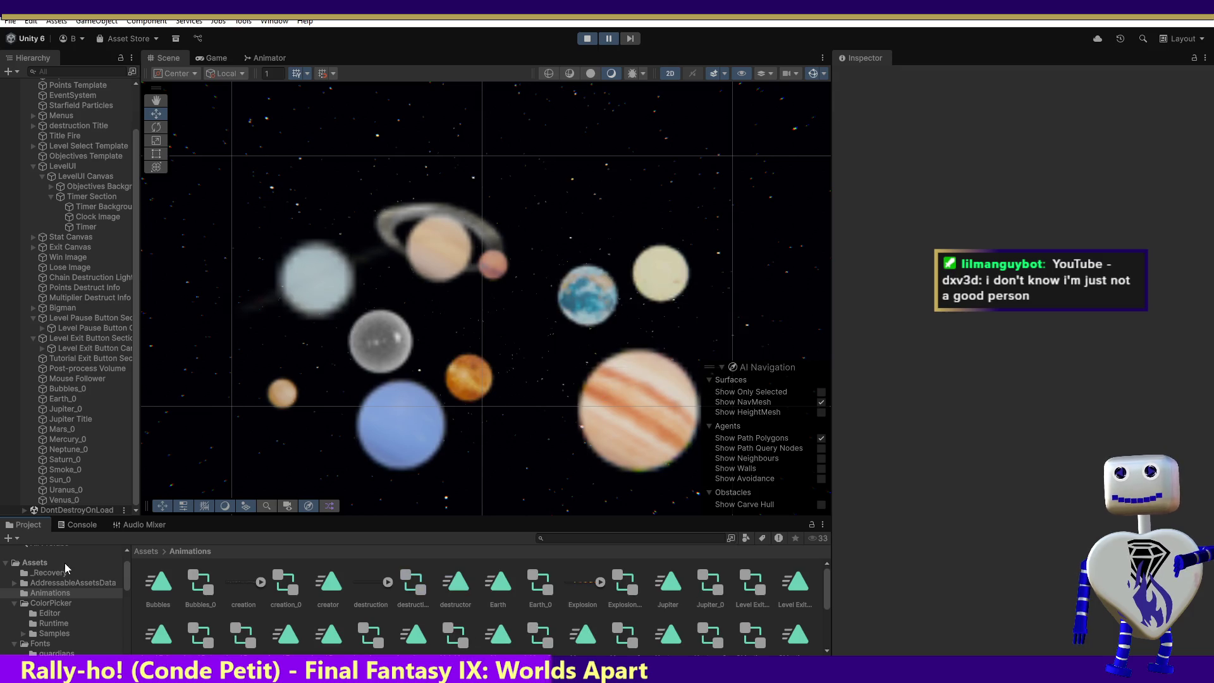
{"action": "scroll", "coordinate": [124, 580], "scroll_direction": "down", "scroll_amount": 2}
{"action": "scroll", "coordinate": [124, 597], "scroll_direction": "down", "scroll_amount": 1}
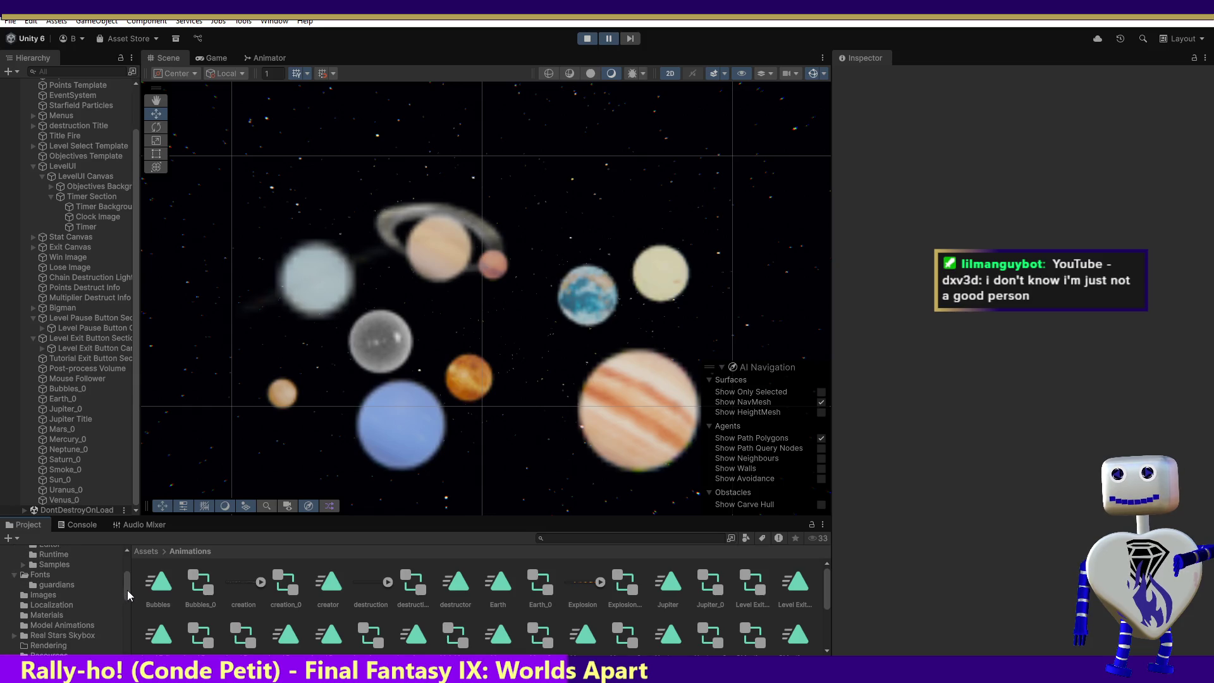
- Show the Images folder contents and start dragging a file toward it
{"action": "left_click", "coordinate": [44, 596]}
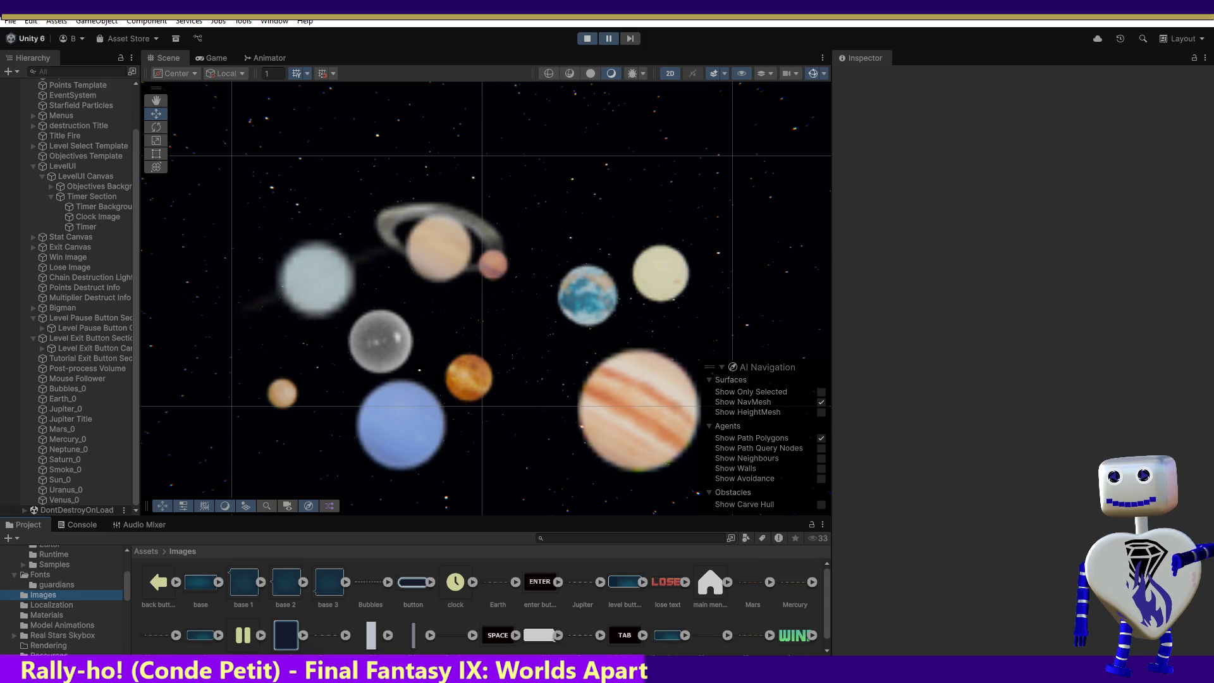
{"action": "left_click_drag", "start_coordinate": [520, 626], "coordinate": [521, 465]}
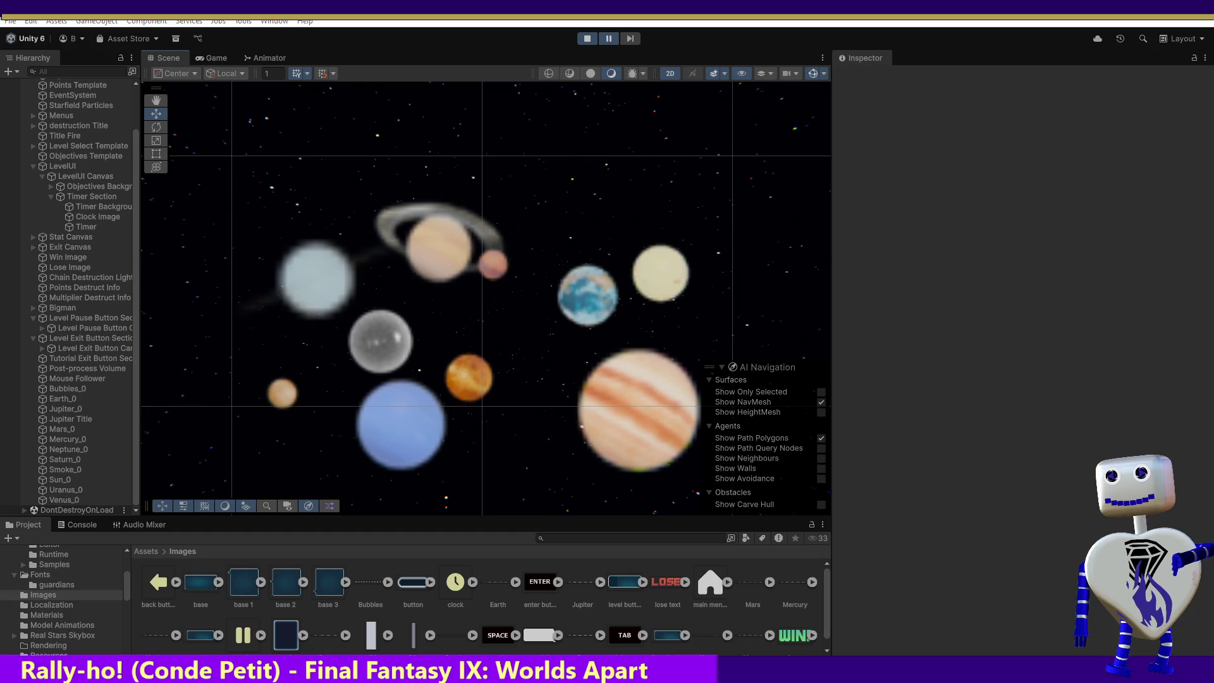
{"action": "scroll", "coordinate": [214, 643], "scroll_direction": "down", "scroll_amount": 1}
- Import the DarkSun image into Images and drop its sprite into the scene beside the striped planet
{"action": "left_click_drag", "start_coordinate": [262, 596], "coordinate": [263, 595]}
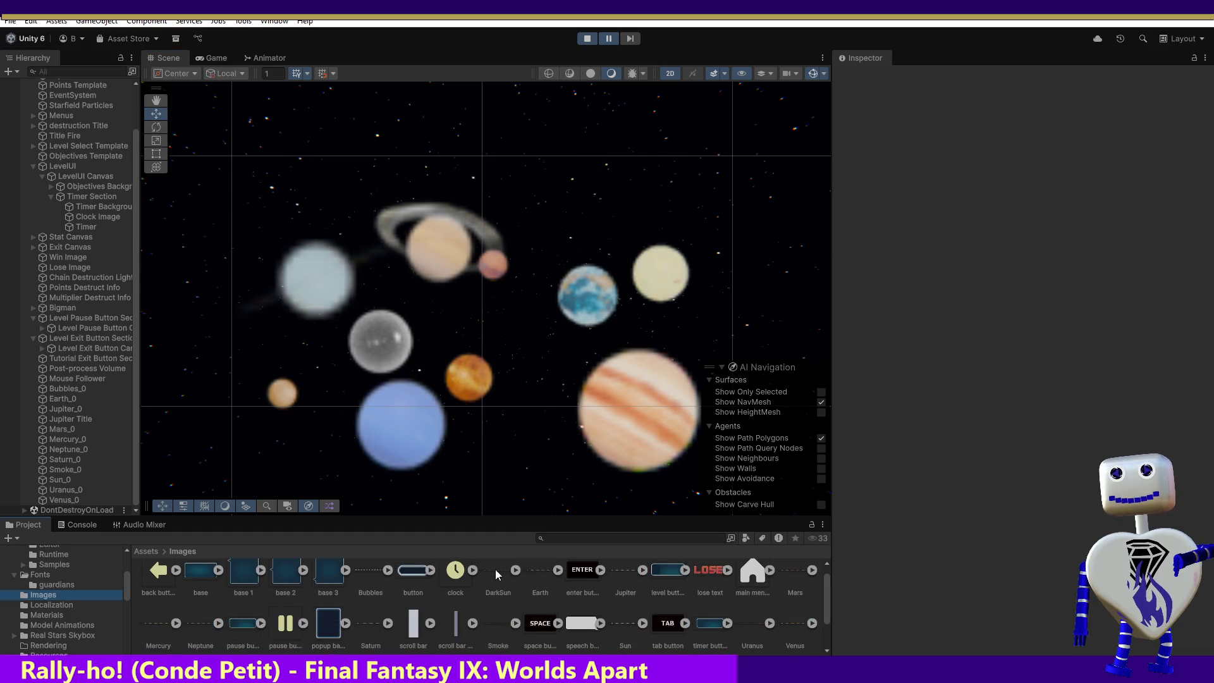
{"action": "left_click_drag", "start_coordinate": [493, 571], "coordinate": [524, 419]}
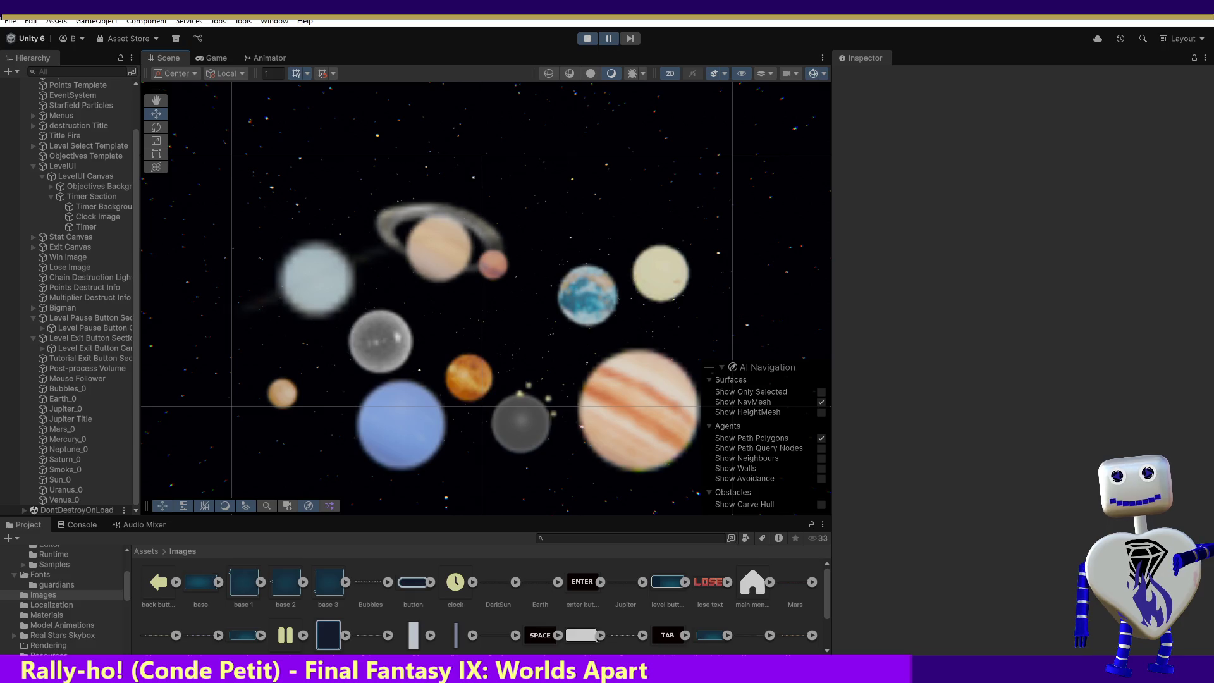
- Stop play mode and drop the DarkSun sprite into the scene again as DarkSun_0 with its animator
{"action": "left_click", "coordinate": [520, 422]}
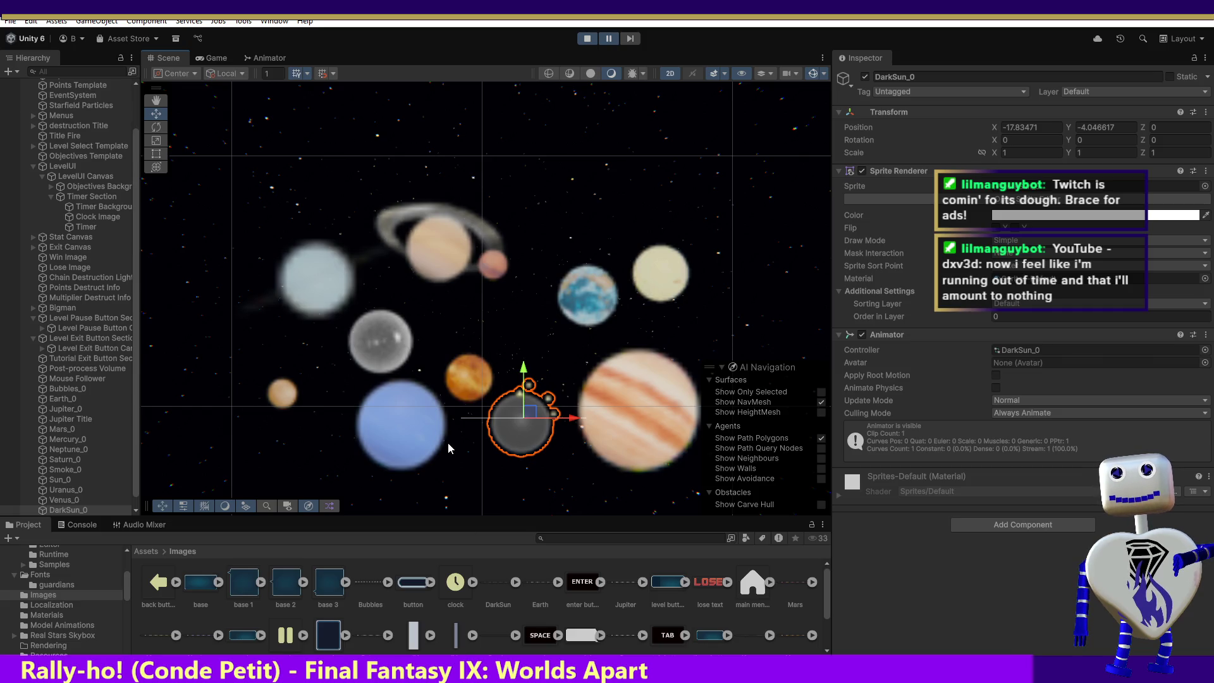
{"action": "left_click", "coordinate": [587, 39]}
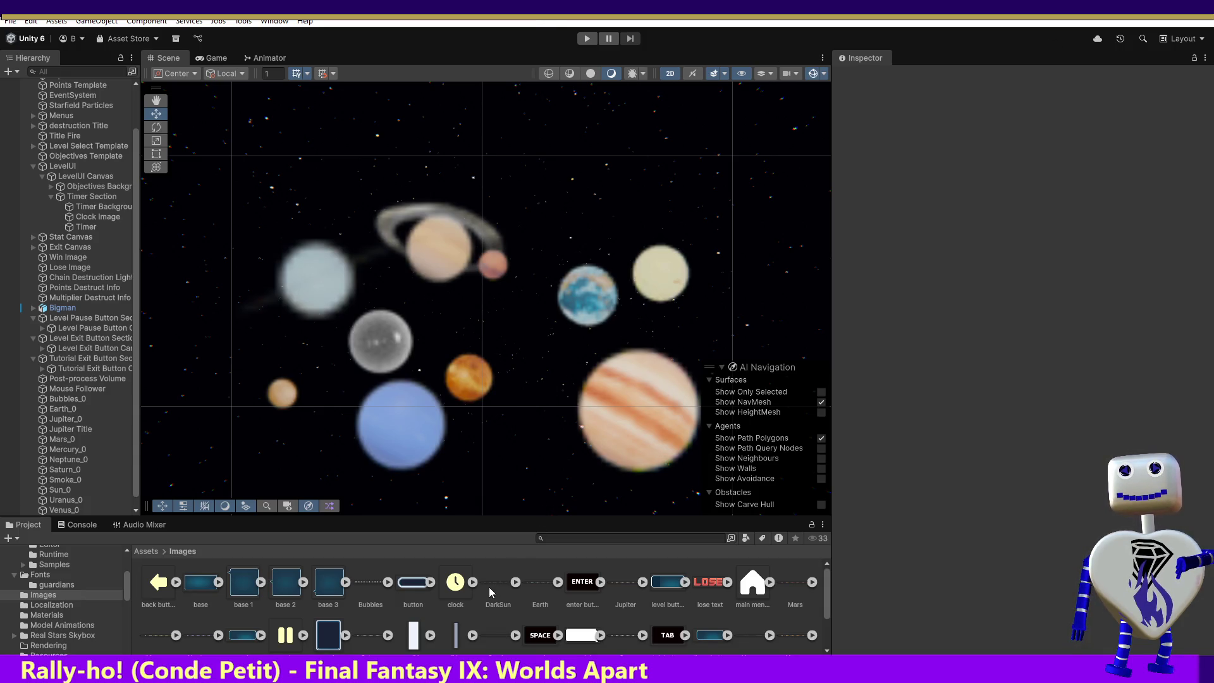
{"action": "left_click_drag", "start_coordinate": [497, 582], "coordinate": [528, 454]}
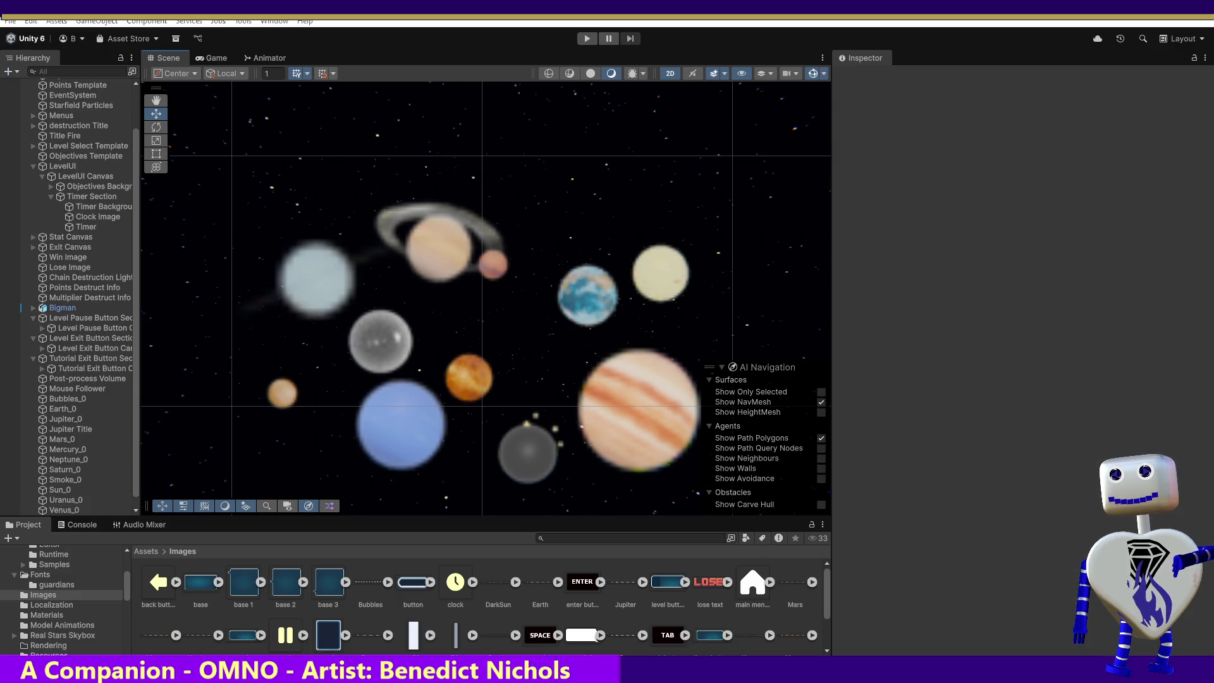
{"action": "left_click_drag", "start_coordinate": [528, 452], "coordinate": [528, 452]}
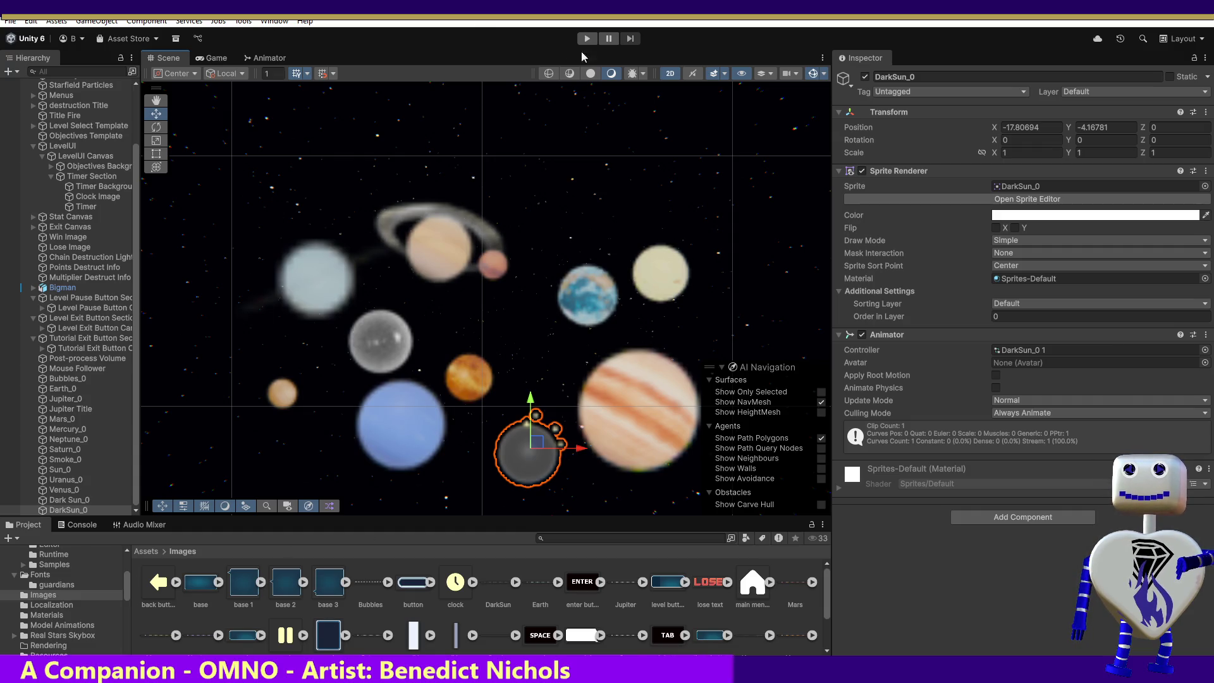
- Play-test the scene and inspect the null instantiate ArgumentException with an enlarged stack-trace pane
{"action": "left_click", "coordinate": [586, 39]}
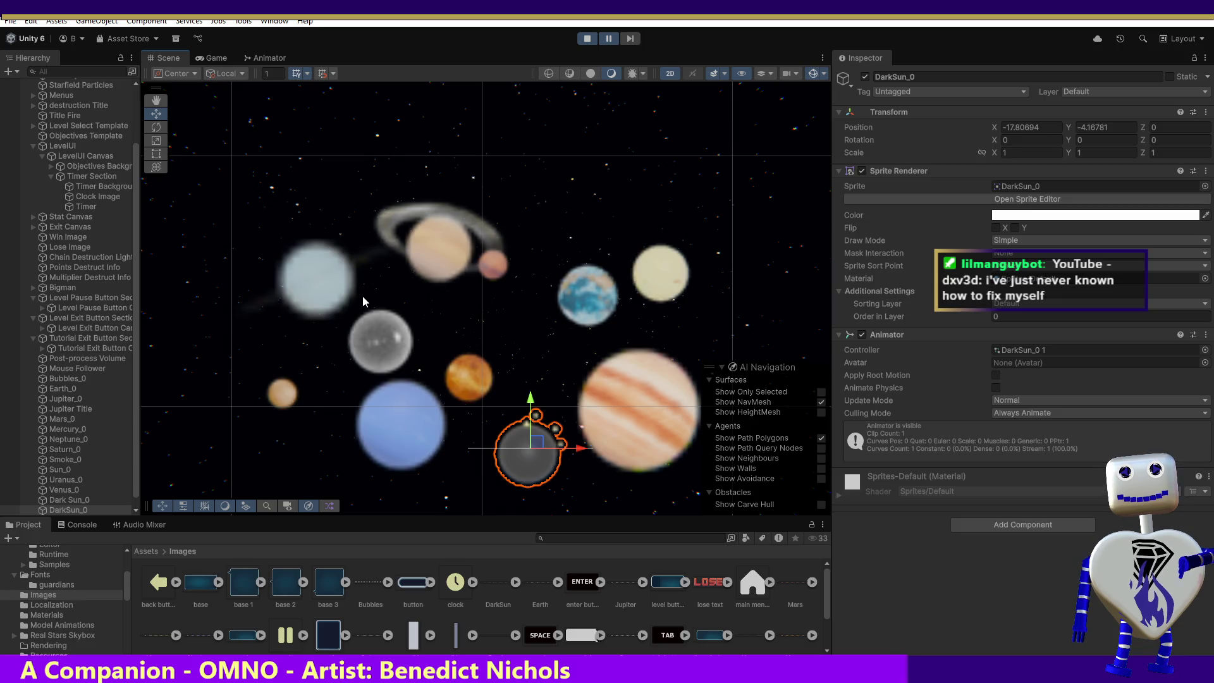
{"action": "left_click", "coordinate": [87, 525]}
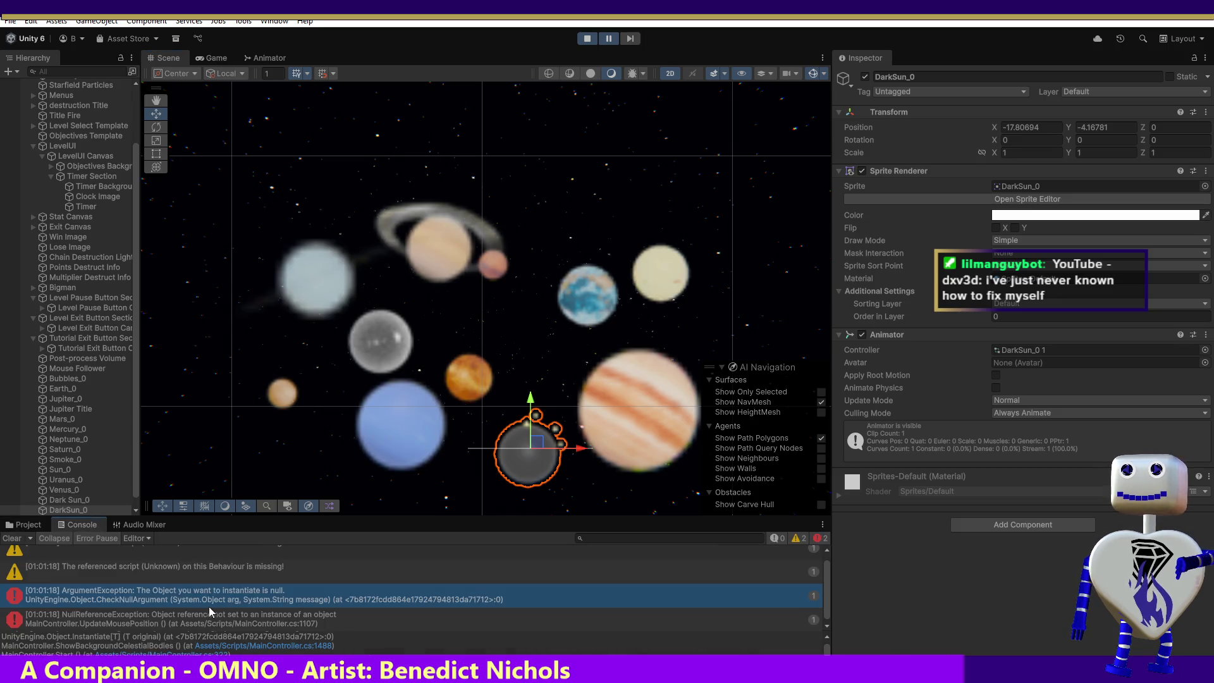
{"action": "left_click", "coordinate": [772, 593]}
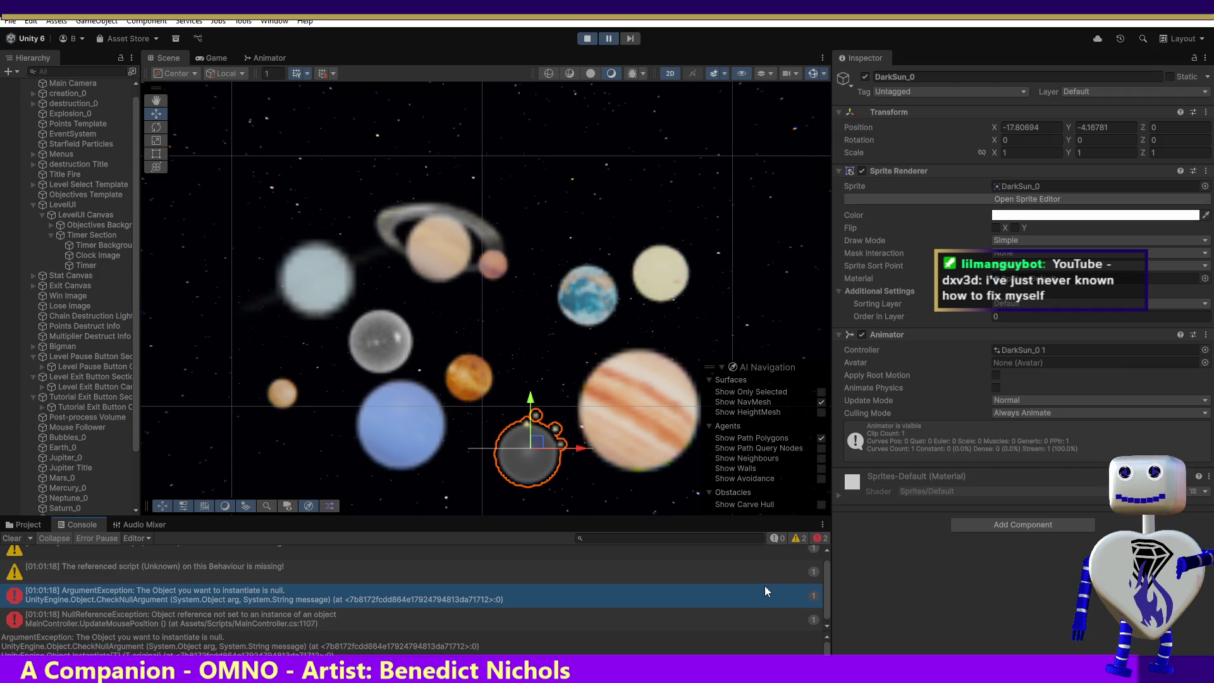
{"action": "left_click_drag", "start_coordinate": [826, 587], "coordinate": [824, 609]}
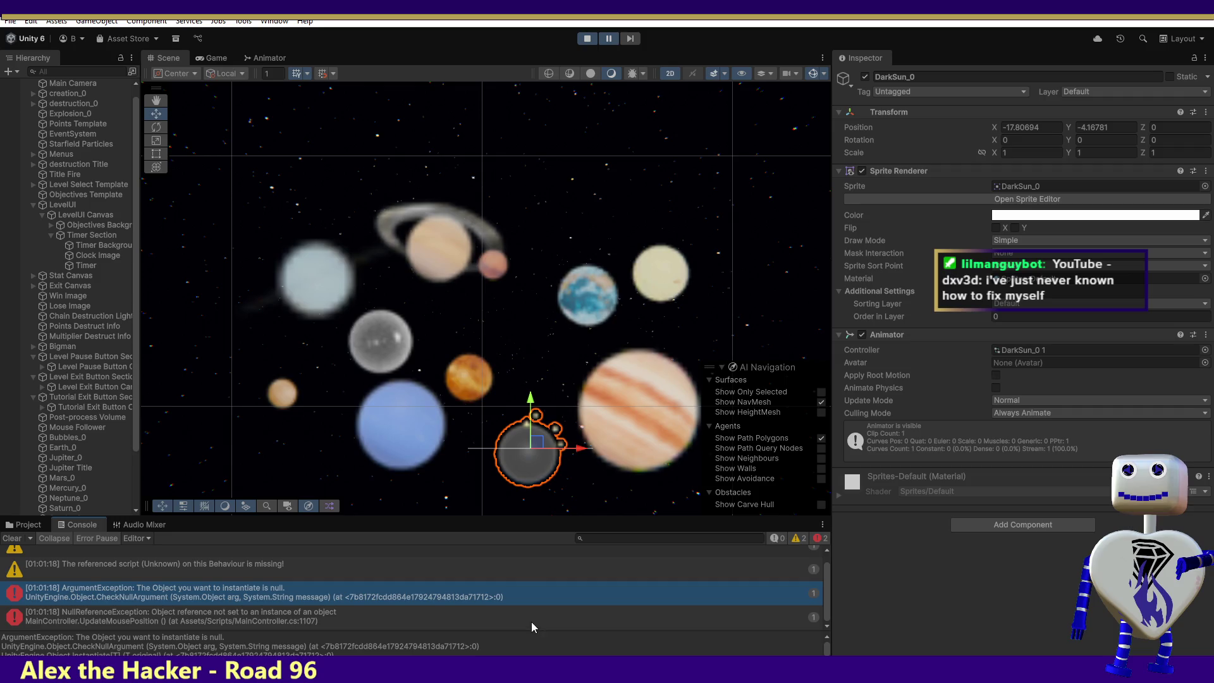
{"action": "left_click_drag", "start_coordinate": [529, 631], "coordinate": [528, 617]}
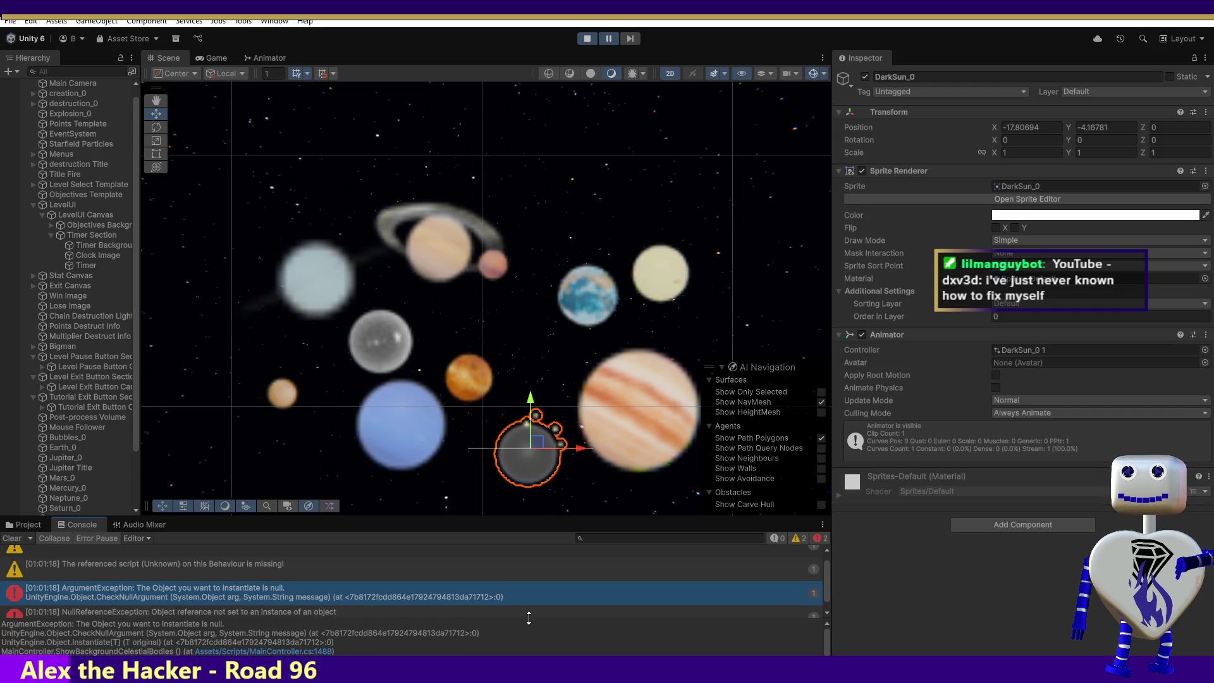
{"action": "scroll", "coordinate": [529, 627], "scroll_direction": "down", "scroll_amount": 1}
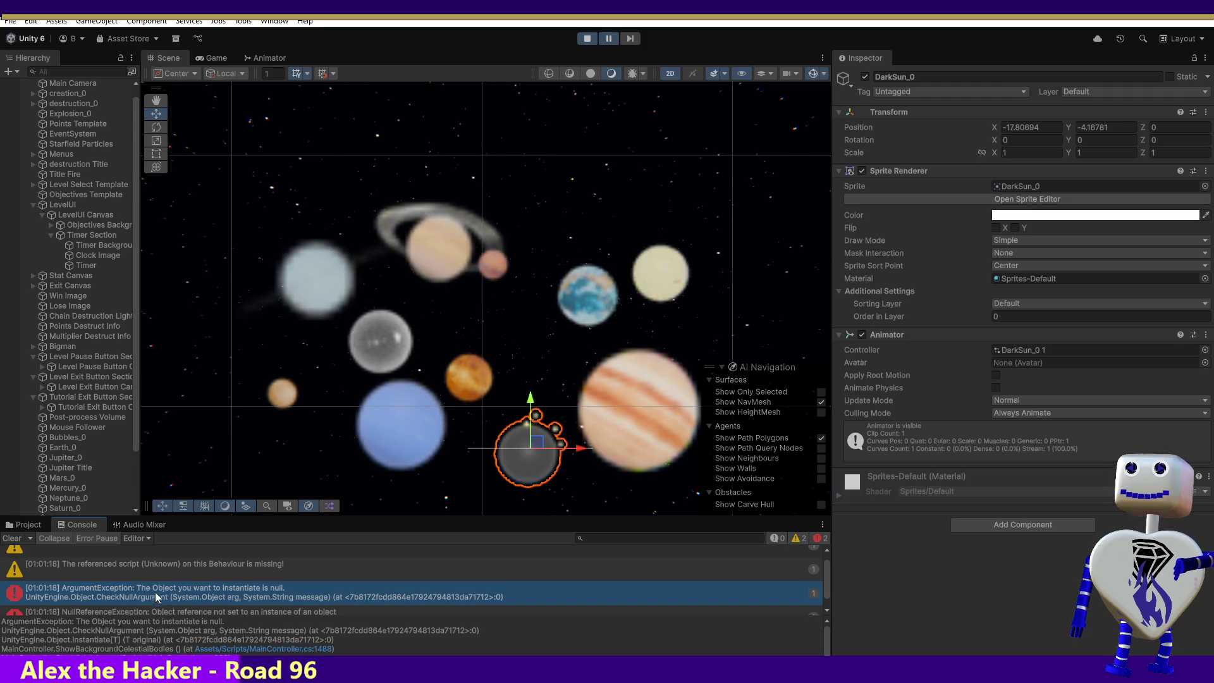
{"action": "scroll", "coordinate": [137, 423], "scroll_direction": "down", "scroll_amount": 3}
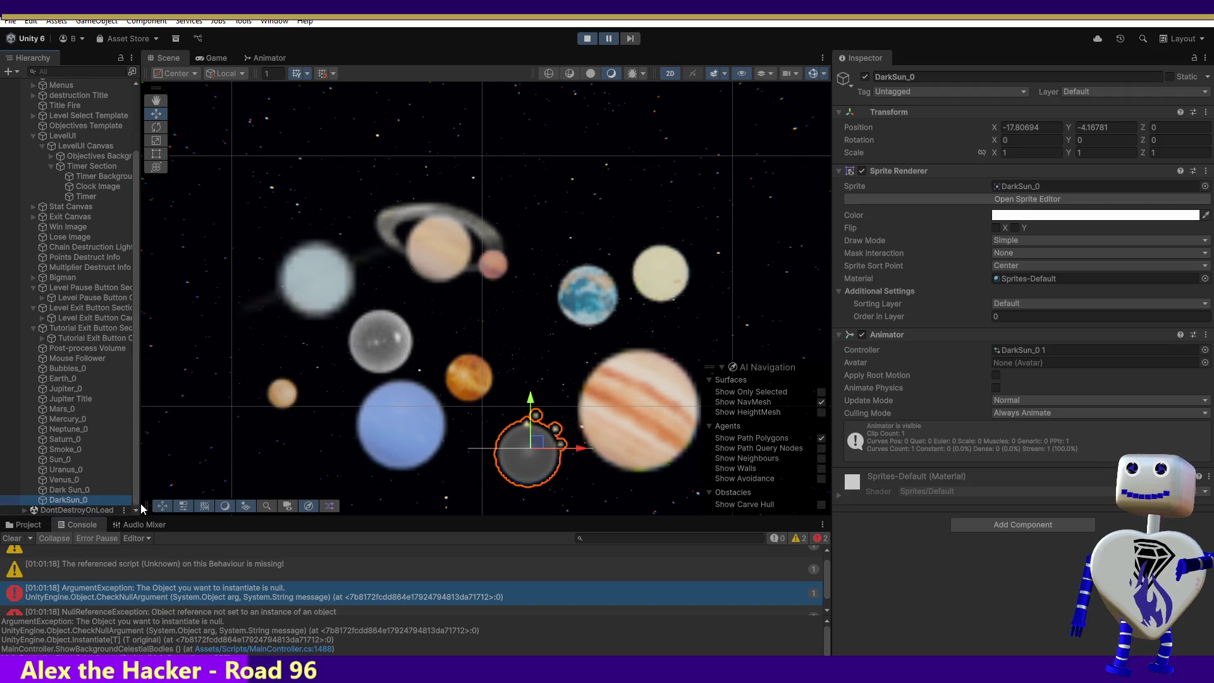
{"action": "mouse_move", "coordinate": [68, 499]}
{"action": "left_click", "coordinate": [81, 491]}
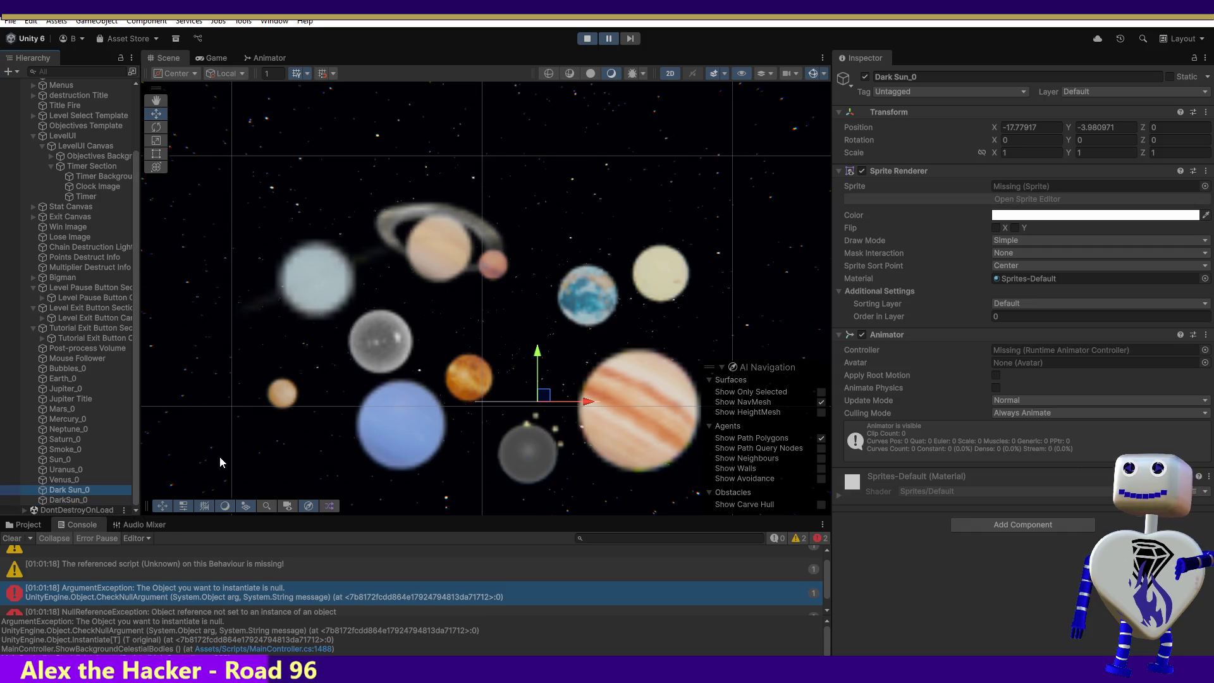
- Stop the play test, delete the extra Dark Sun_0 object, and start play-testing again
{"action": "key", "text": "Delete"}
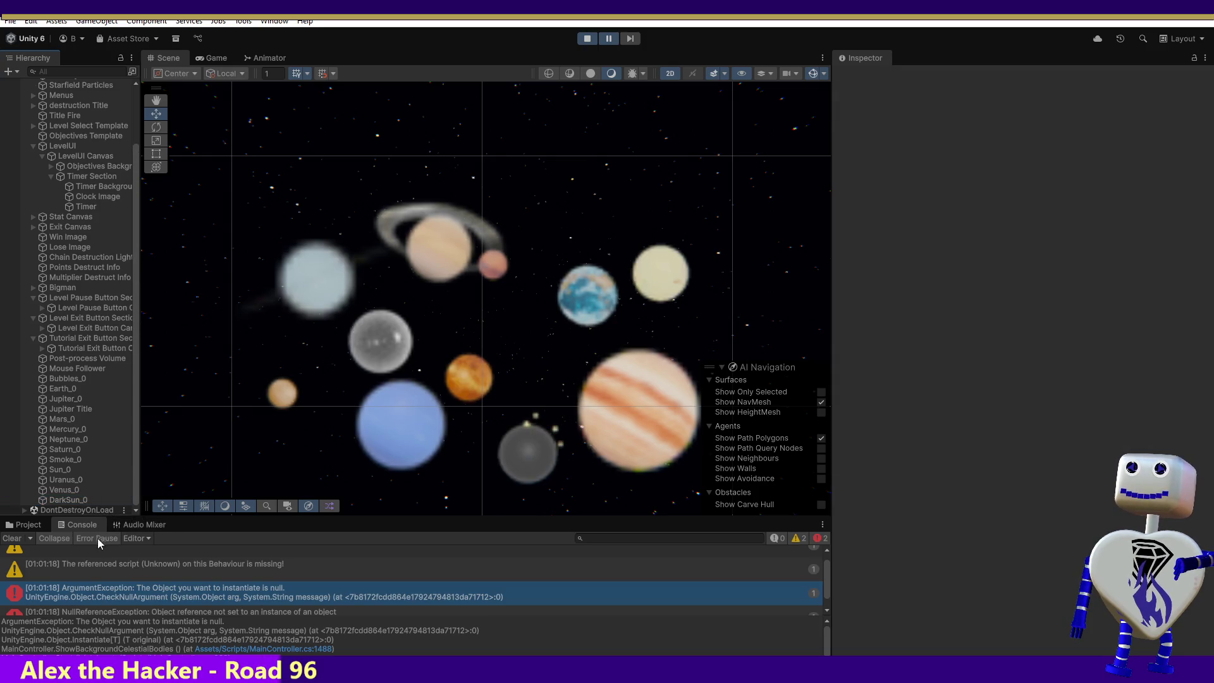
{"action": "left_click", "coordinate": [590, 44]}
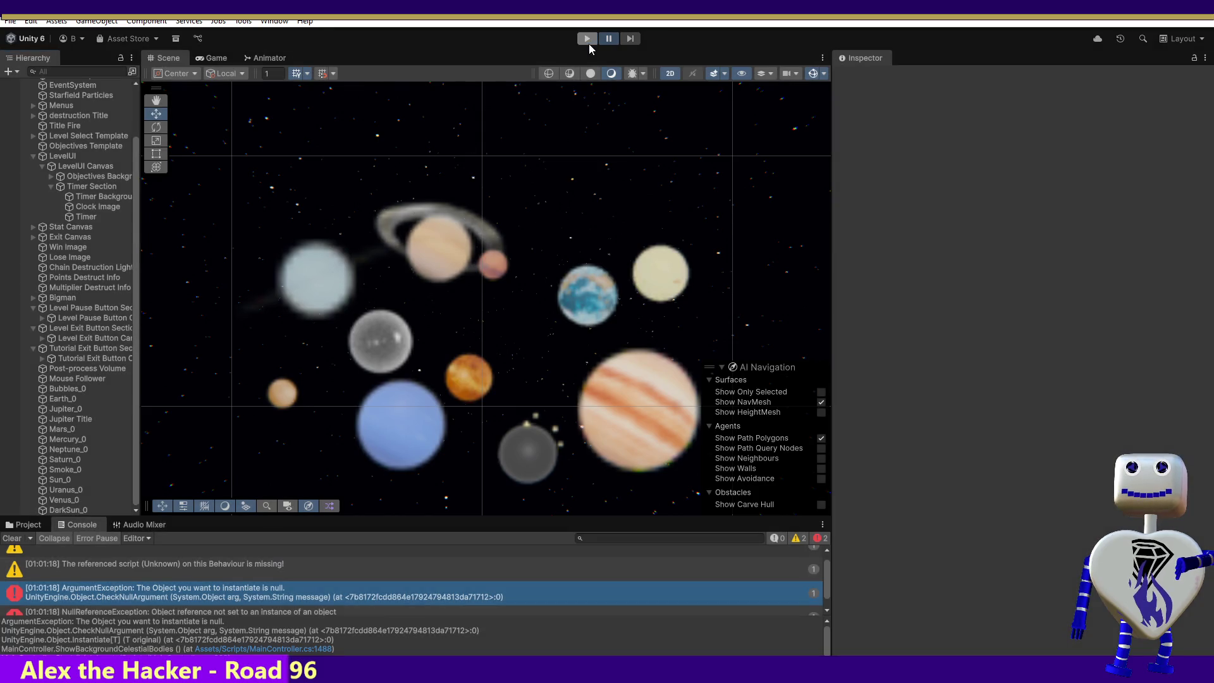
{"action": "scroll", "coordinate": [132, 475], "scroll_direction": "down", "scroll_amount": 1}
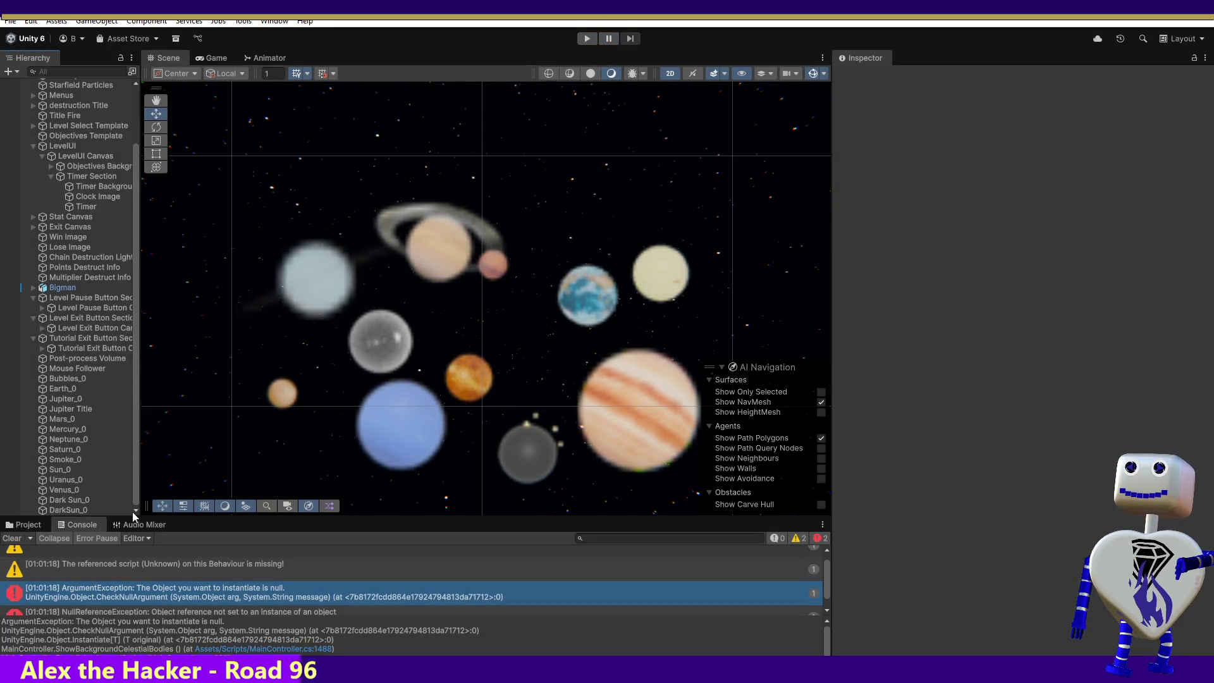
{"action": "left_click", "coordinate": [84, 500]}
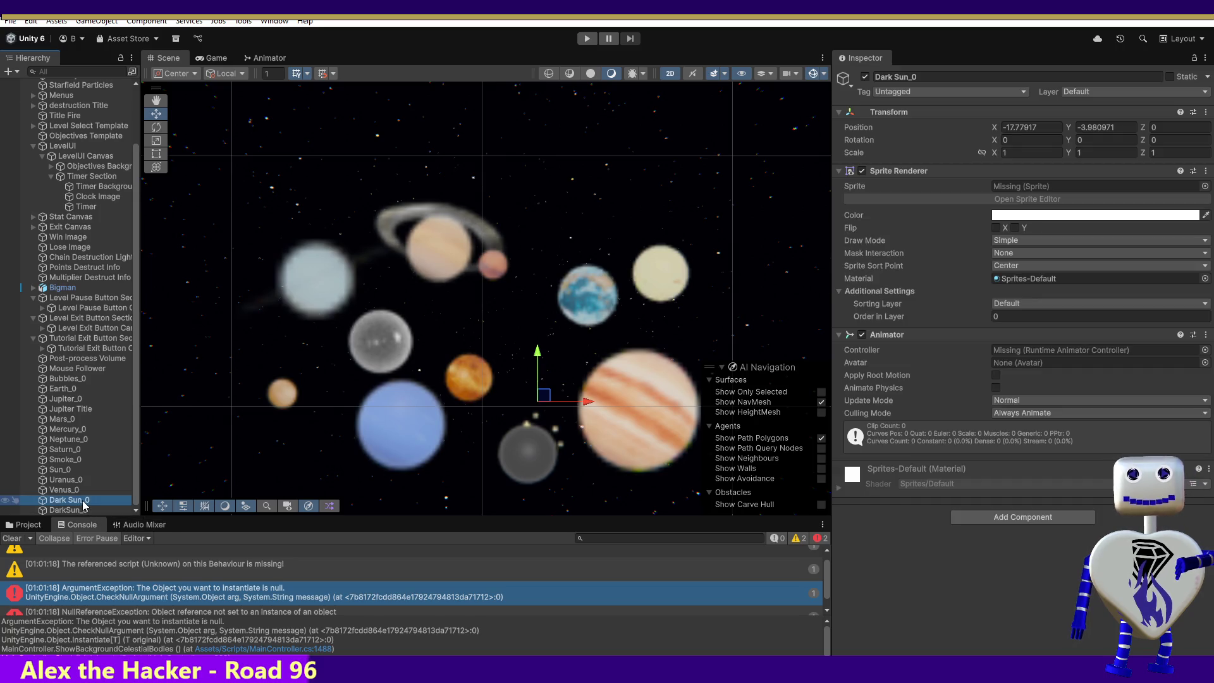
{"action": "key", "text": "Delete"}
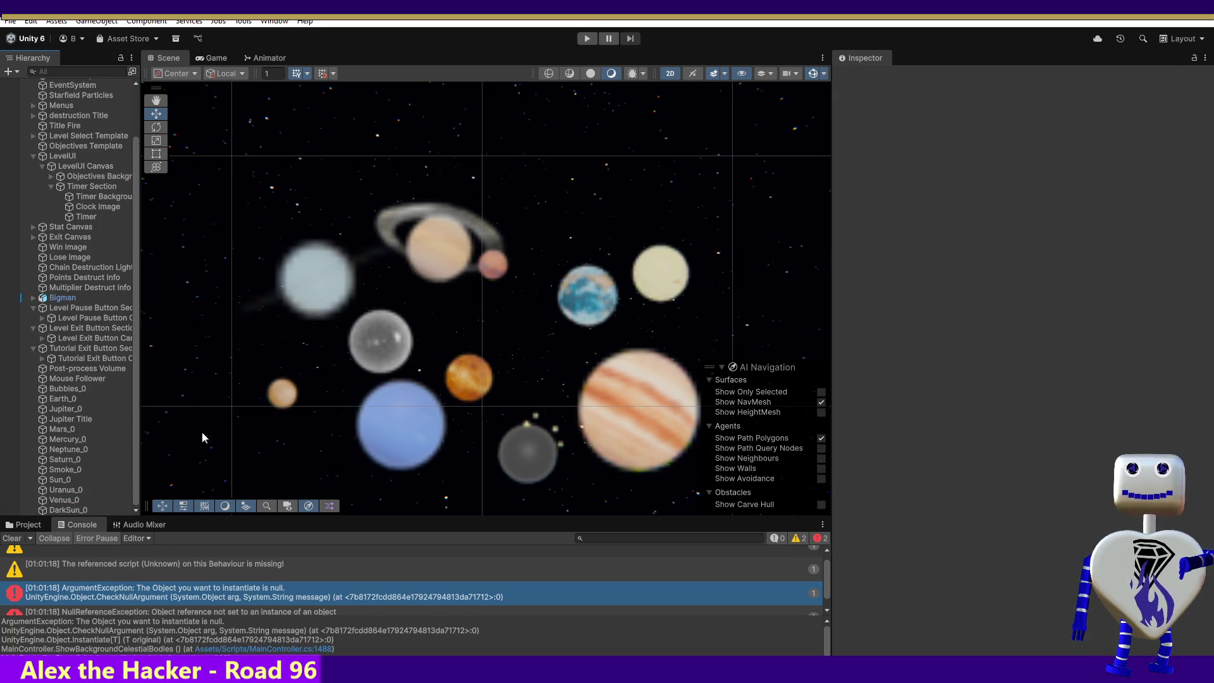
{"action": "left_click", "coordinate": [587, 39]}
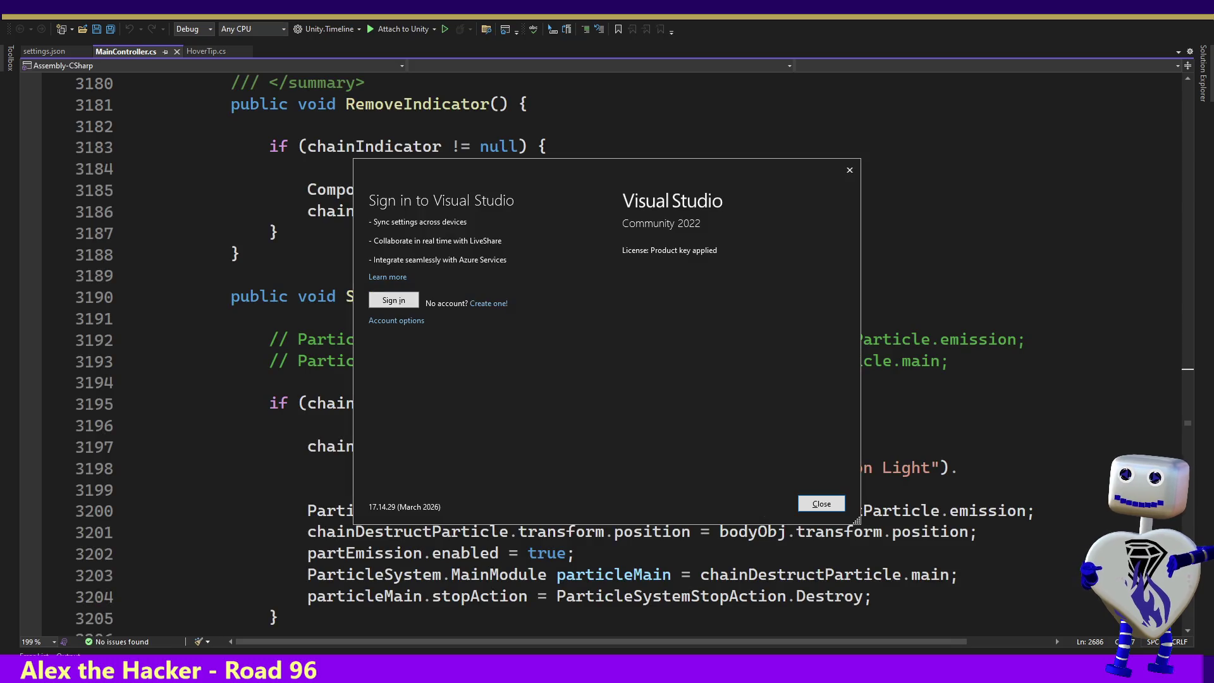
- Dismiss the sign-in prompt, start debugging with Attach to Unity, and switch back to Unity
{"action": "left_click", "coordinate": [850, 170]}
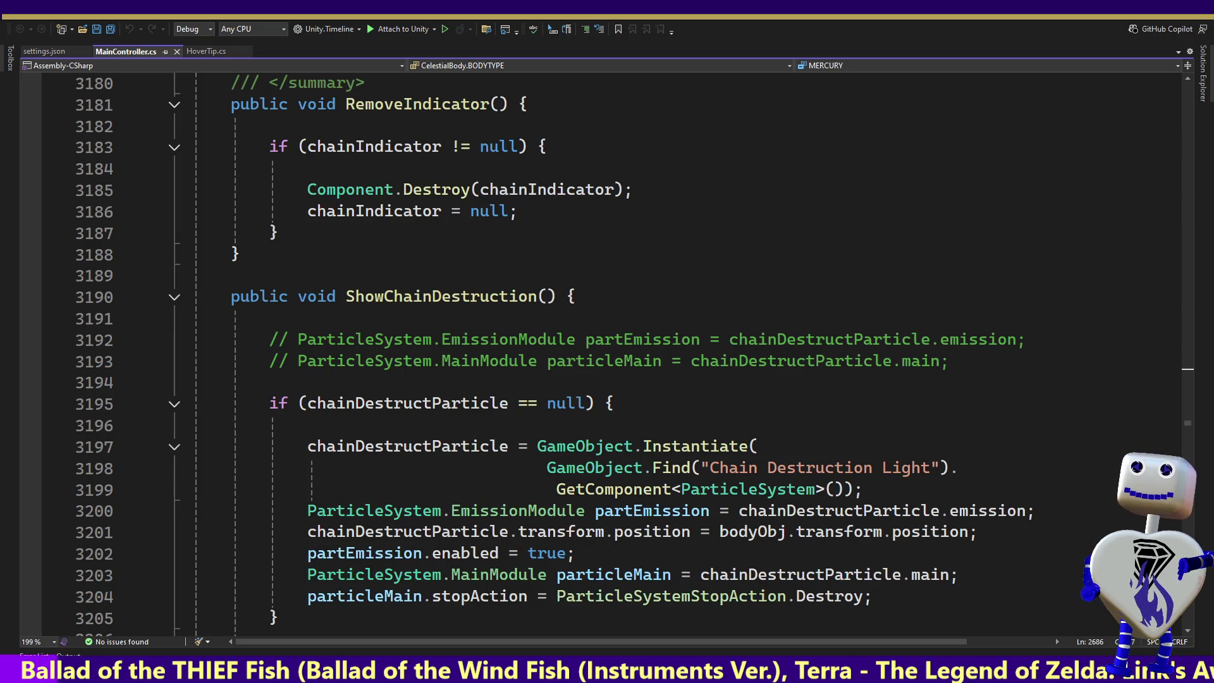
{"action": "key", "text": "alt+f"}
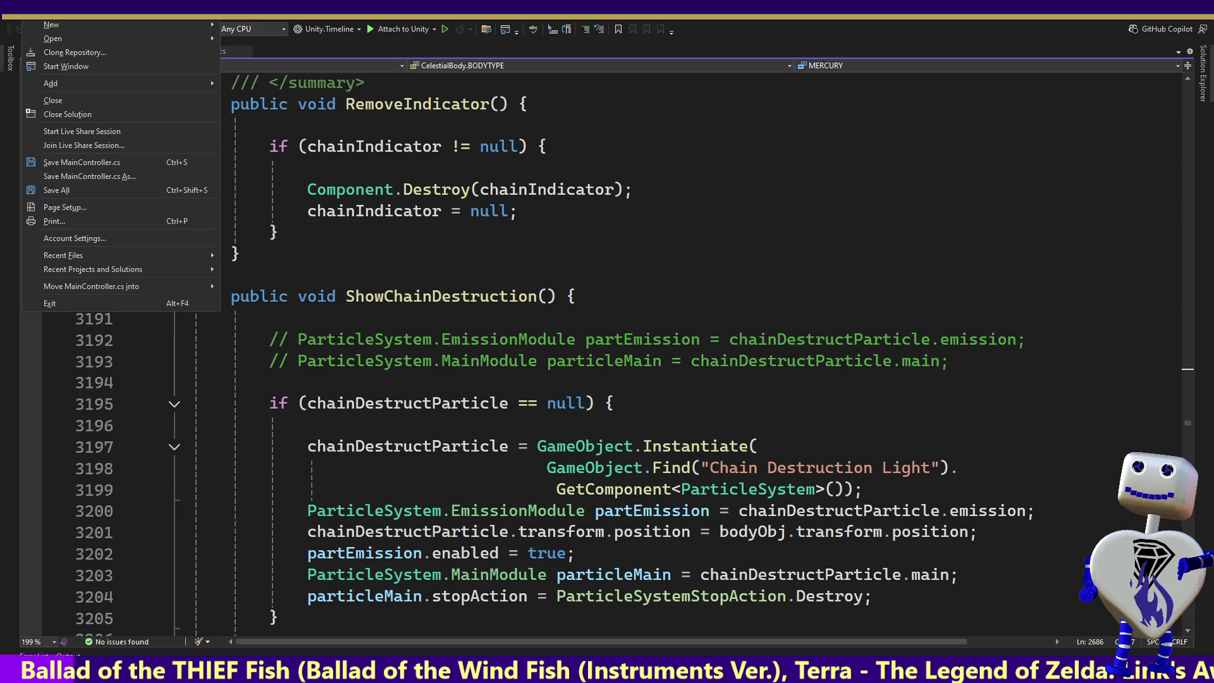
{"action": "left_click", "coordinate": [396, 33]}
{"action": "left_click", "coordinate": [395, 33]}
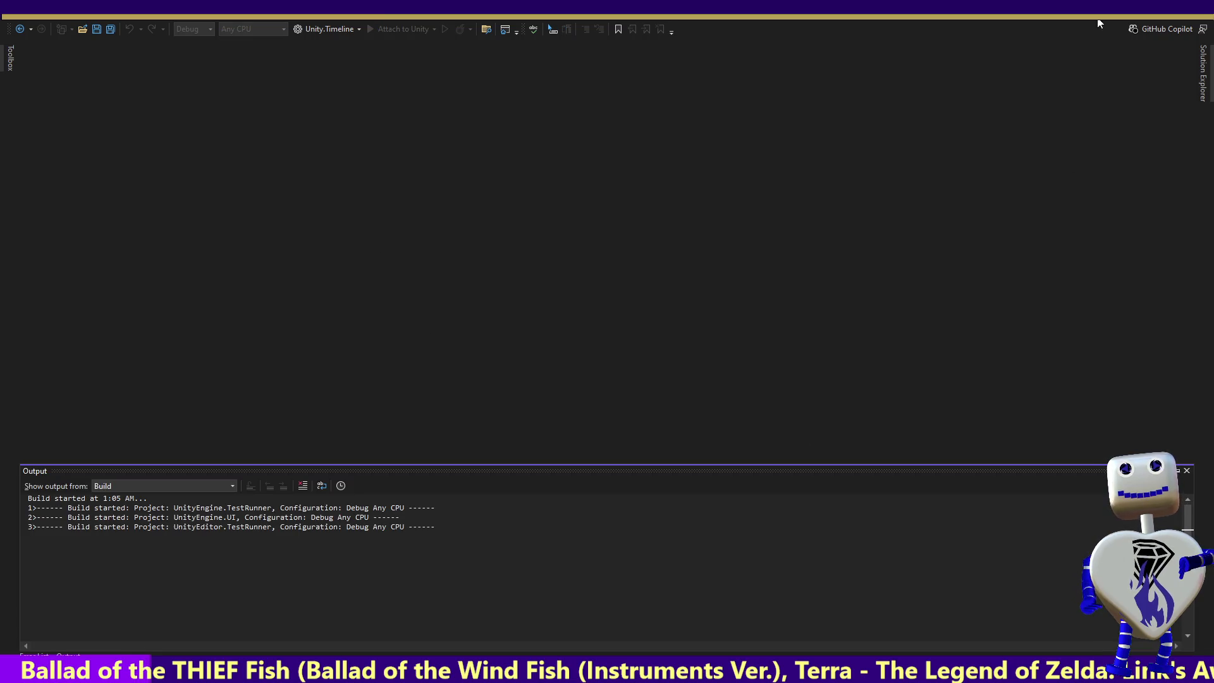
{"action": "key", "text": "alt+Tab"}
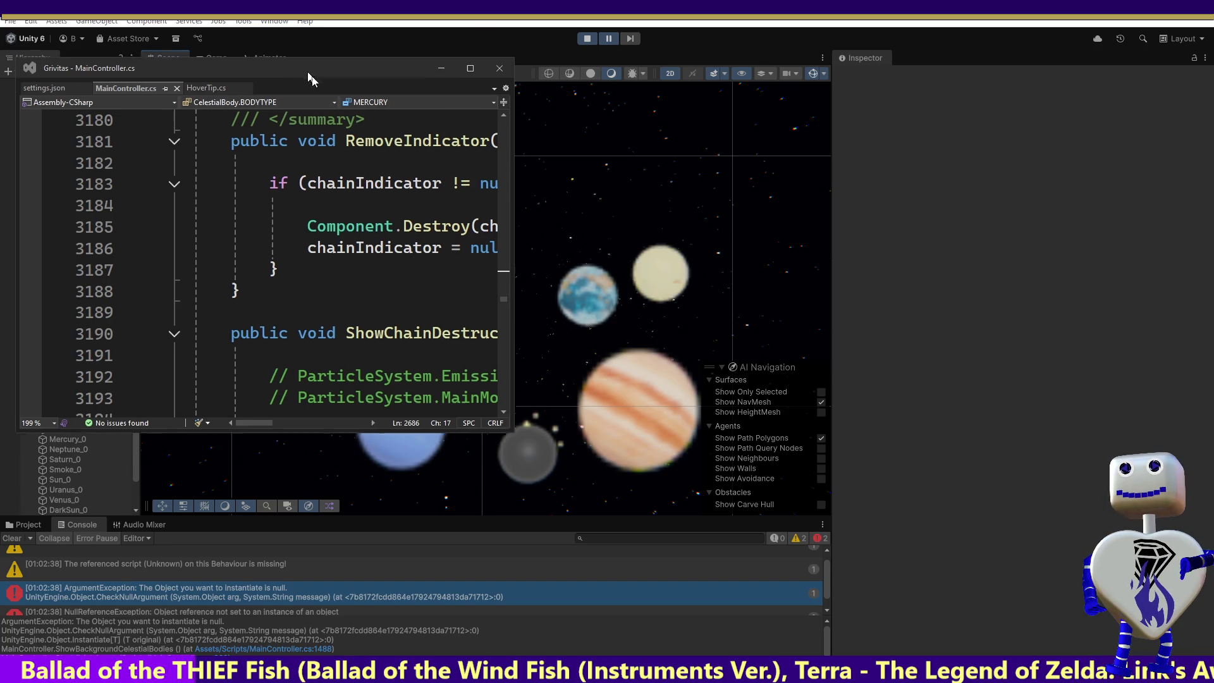
- Move the floating code window aside, review the console errors, and switch back to Visual Studio
{"action": "left_click_drag", "start_coordinate": [291, 52], "coordinate": [327, 66]}
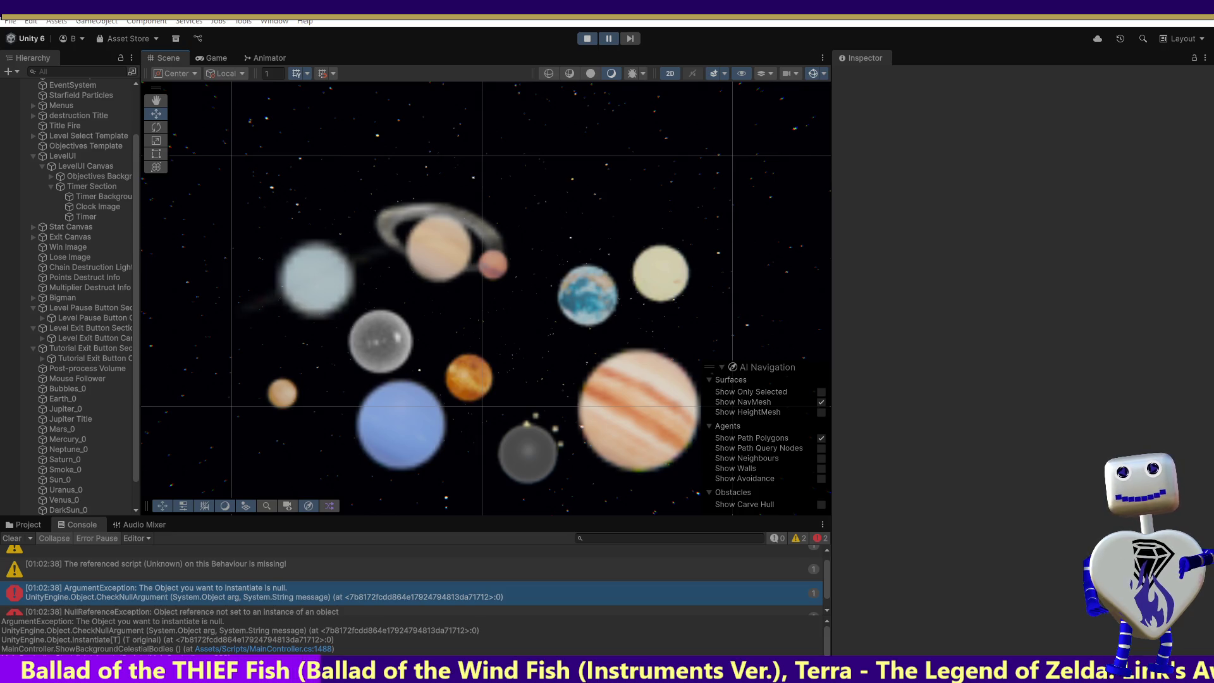
{"action": "key", "text": "alt+Tab"}
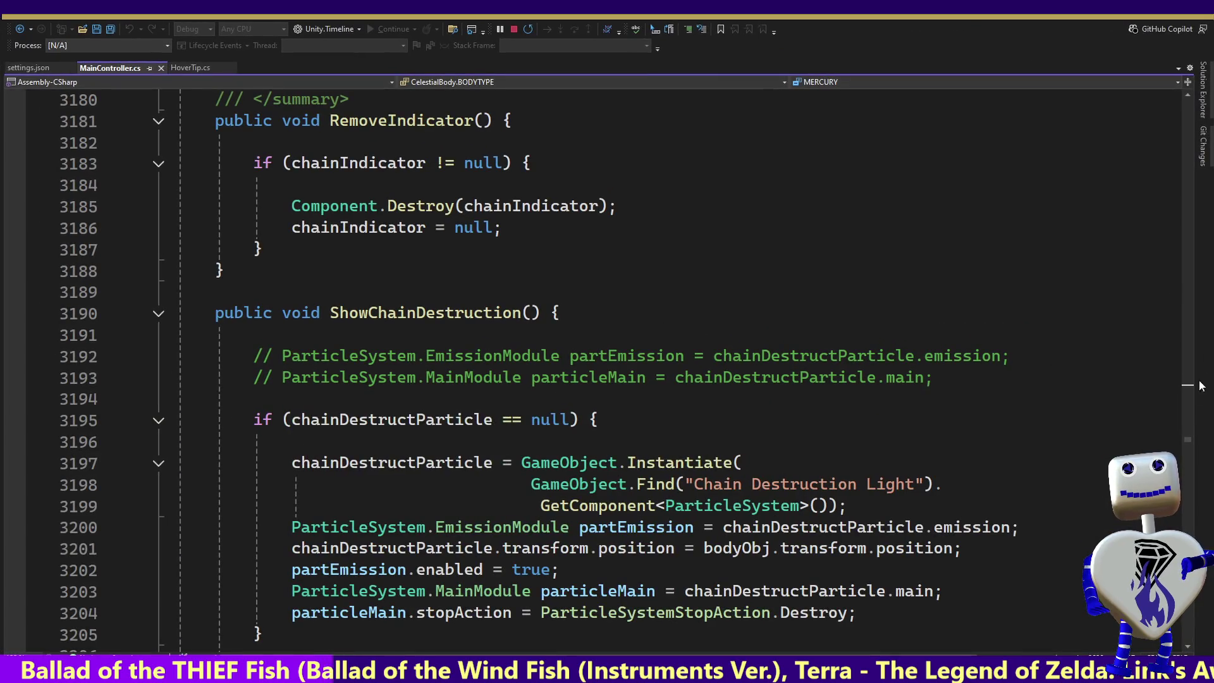
- Scroll MainController.cs to the celestial body instantiation loop at lines 1479–1504, checking Unity's errors in between
{"action": "left_click", "coordinate": [1189, 437]}
{"action": "left_click_drag", "start_coordinate": [1190, 447], "coordinate": [1190, 369]}
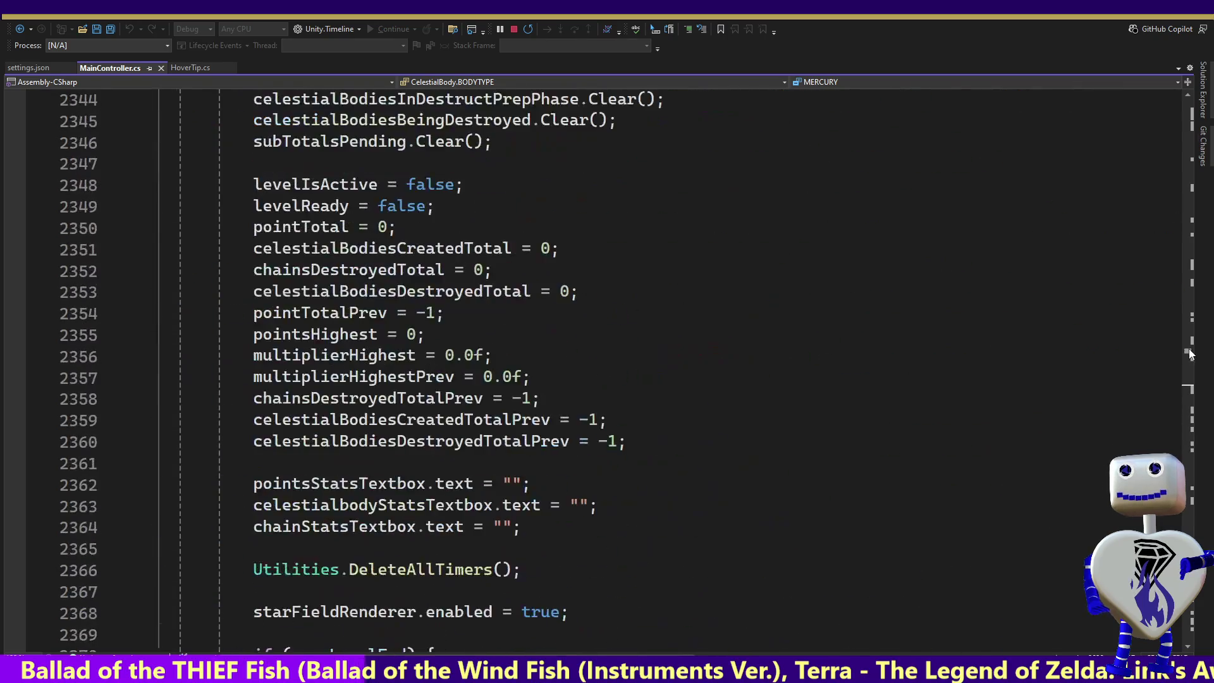
{"action": "left_click_drag", "start_coordinate": [1189, 370], "coordinate": [1194, 325]}
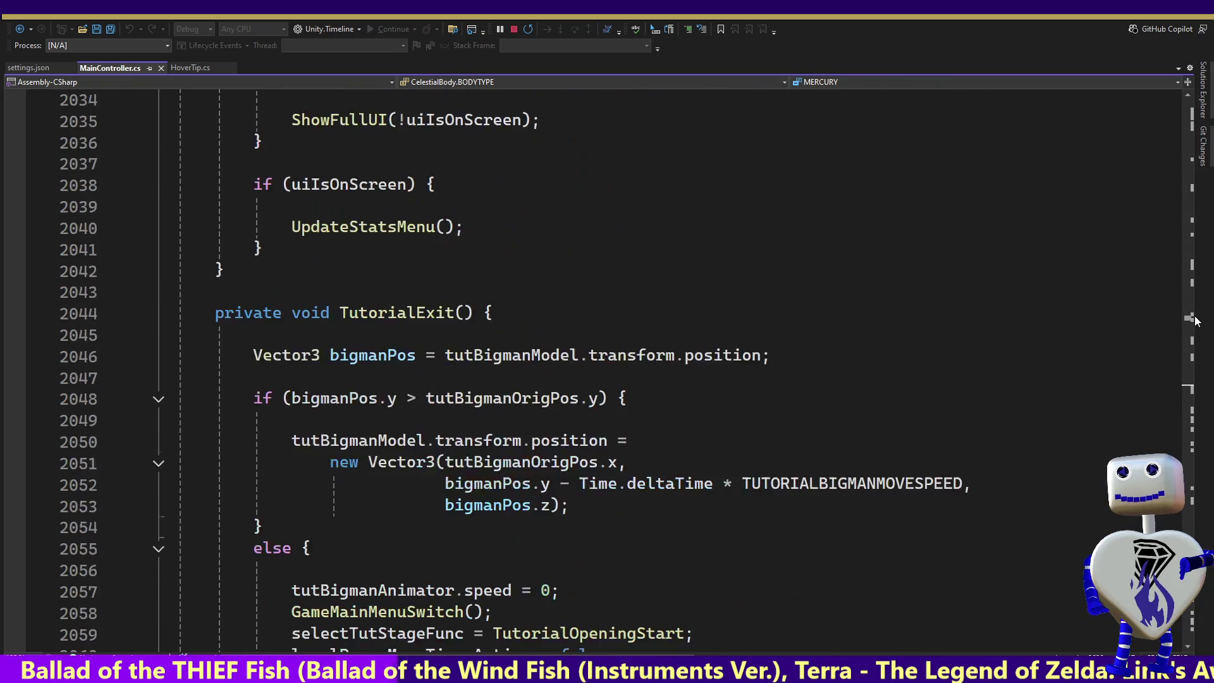
{"action": "left_click_drag", "start_coordinate": [1195, 325], "coordinate": [1209, 254]}
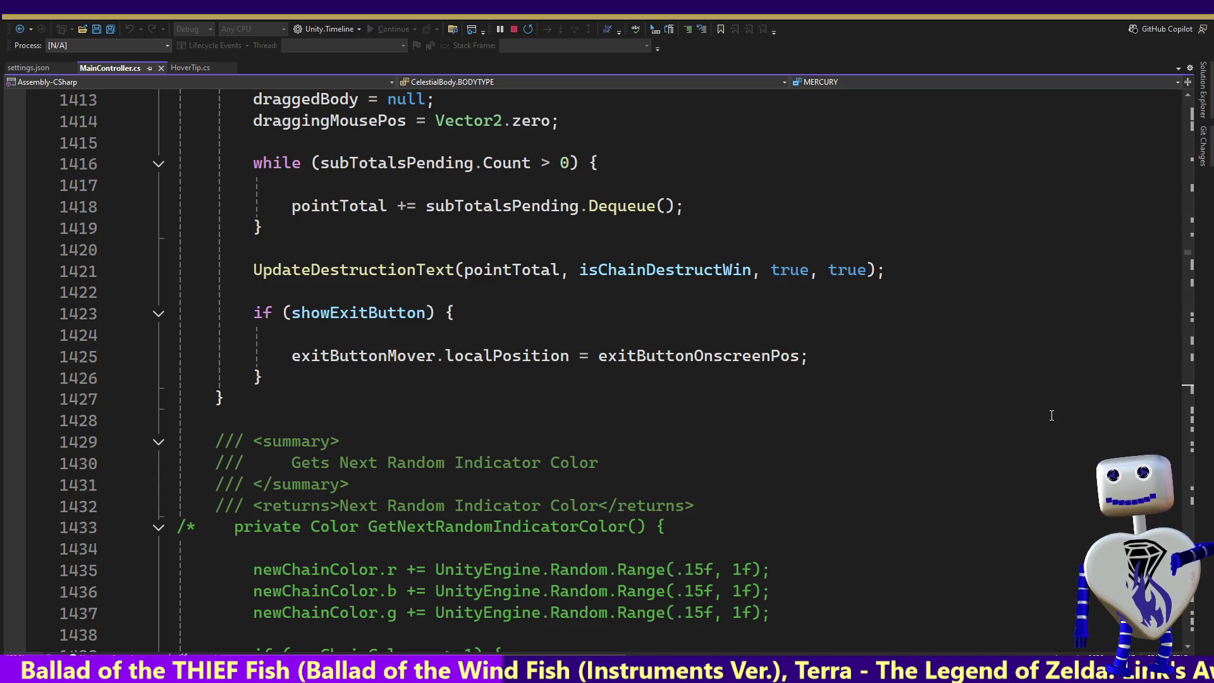
{"action": "key", "text": "alt+Tab"}
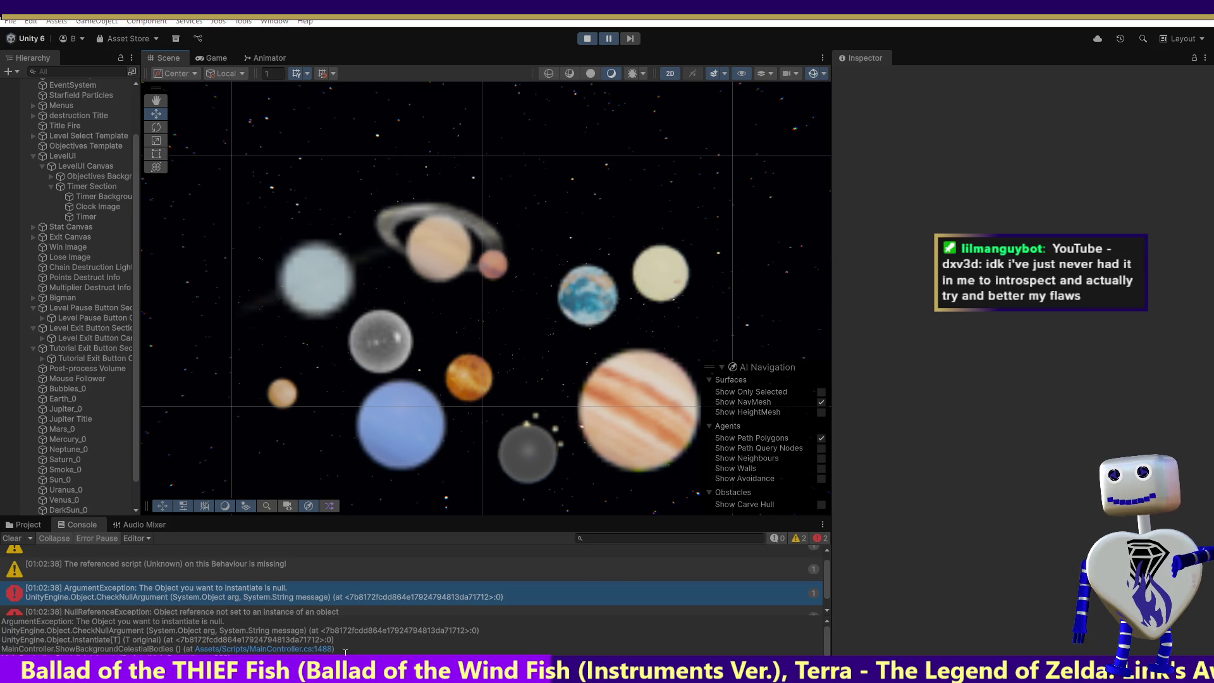
{"action": "key", "text": "alt+Tab"}
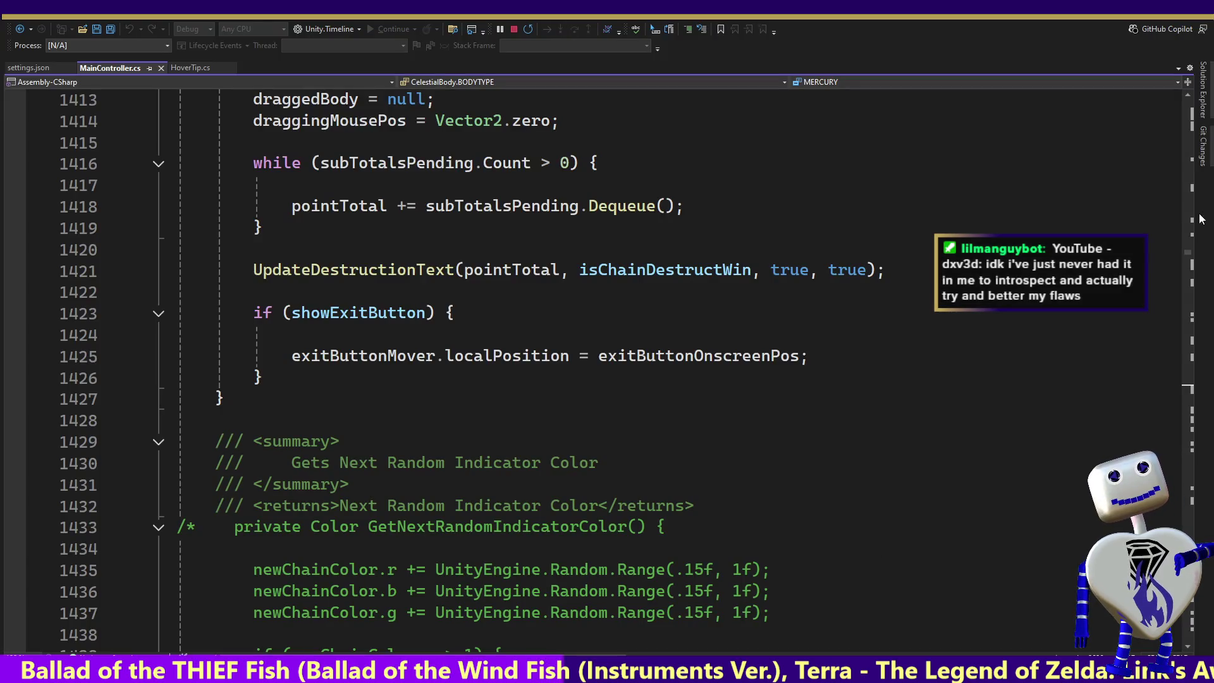
{"action": "left_click_drag", "start_coordinate": [1191, 253], "coordinate": [1188, 256]}
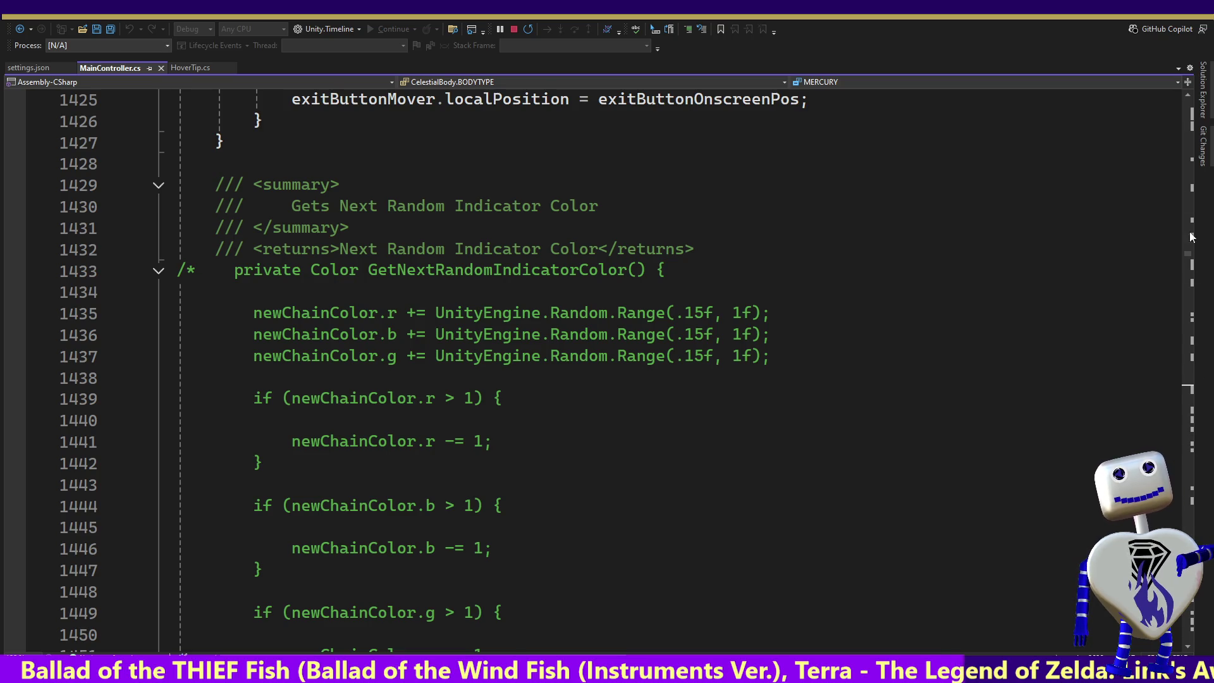
{"action": "left_click_drag", "start_coordinate": [1187, 258], "coordinate": [1186, 265]}
{"action": "scroll", "coordinate": [1187, 266], "scroll_direction": "down", "scroll_amount": 6}
{"action": "scroll", "coordinate": [1187, 267], "scroll_direction": "down", "scroll_amount": 6}
{"action": "scroll", "coordinate": [1188, 267], "scroll_direction": "down", "scroll_amount": 8}
{"action": "scroll", "coordinate": [1189, 268], "scroll_direction": "up", "scroll_amount": 20}
{"action": "left_click_drag", "start_coordinate": [1191, 267], "coordinate": [1191, 263]}
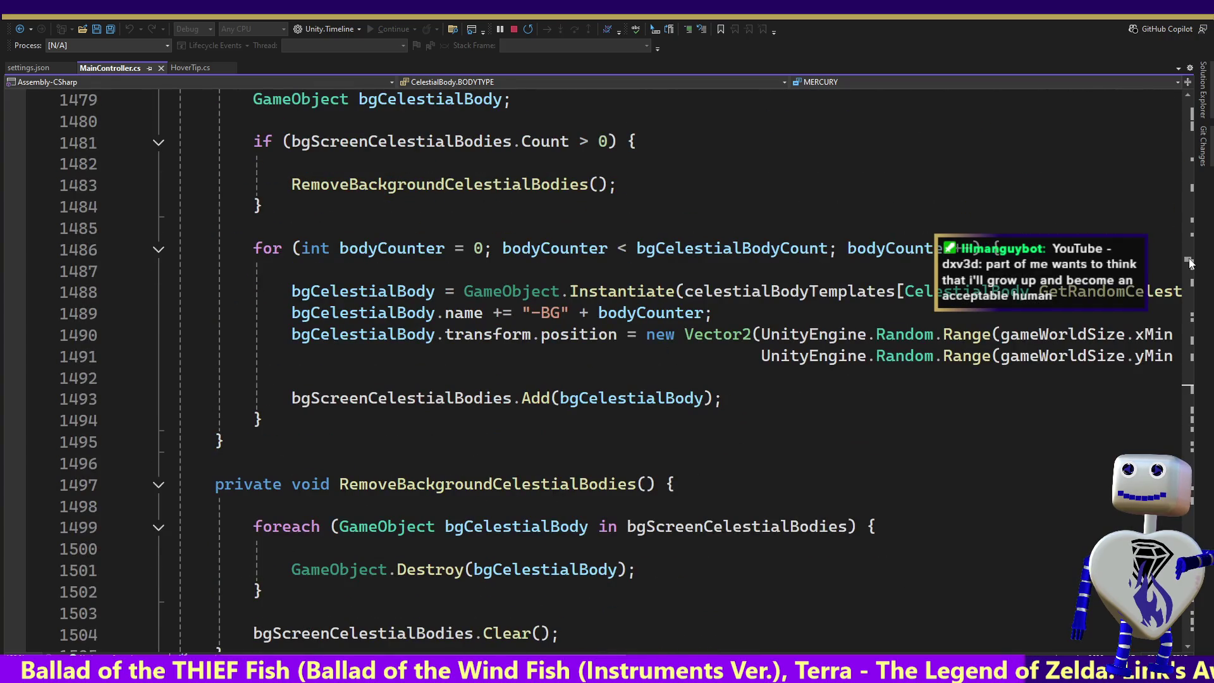